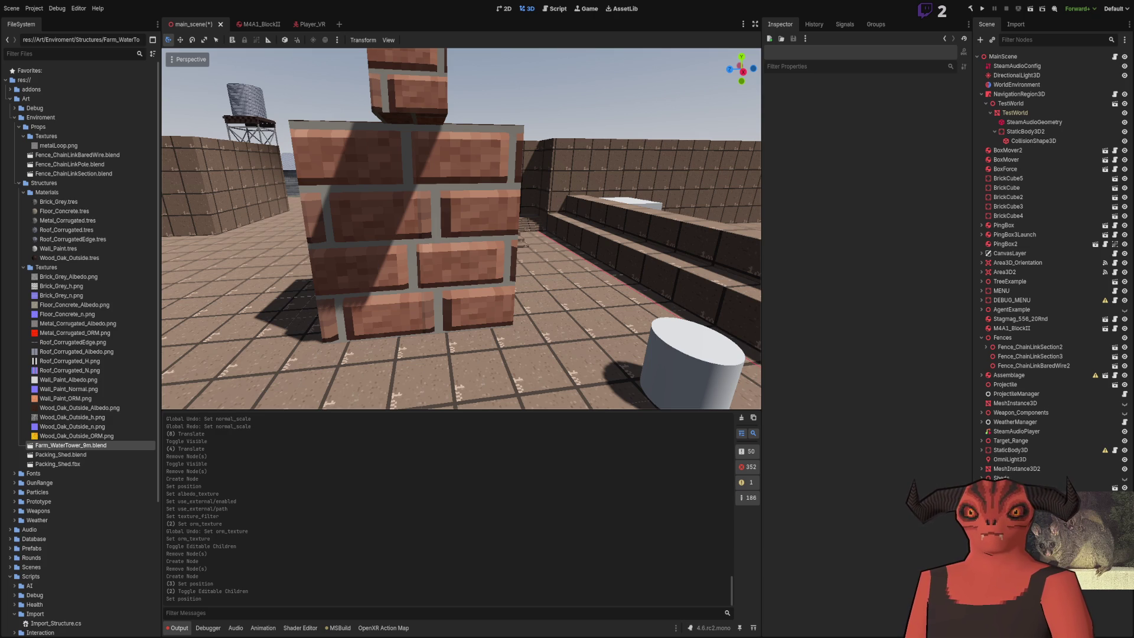
Step: Expand res://Scripts/Shaders in the FileSystem dock to reveal the Sky folder and shader files
scroll(77, 319, down, 5)
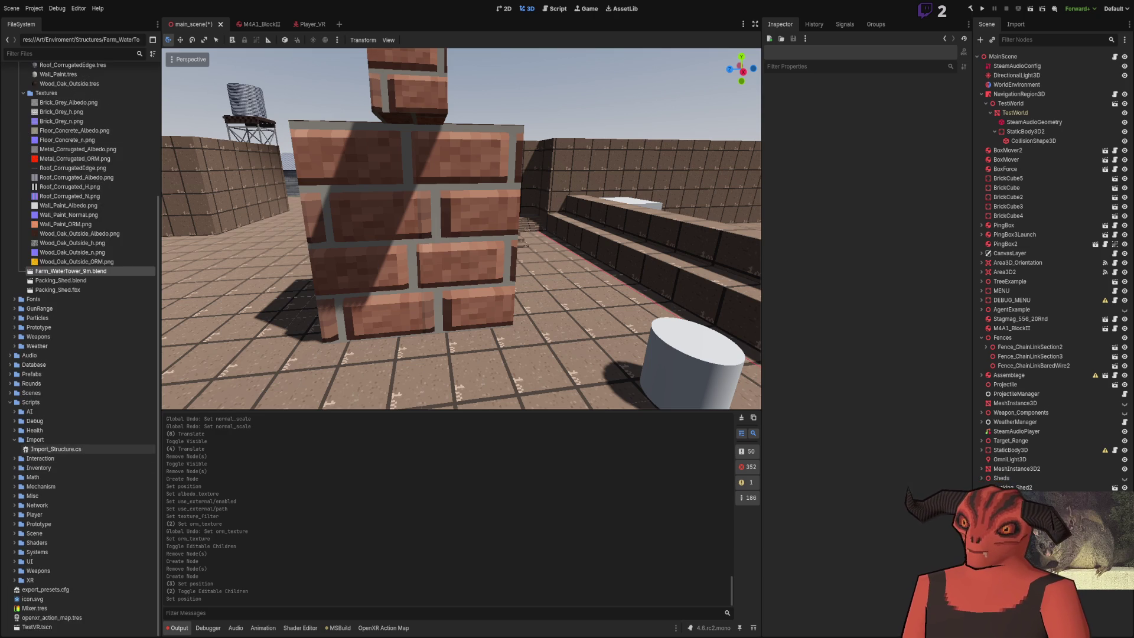
double_click(68, 543)
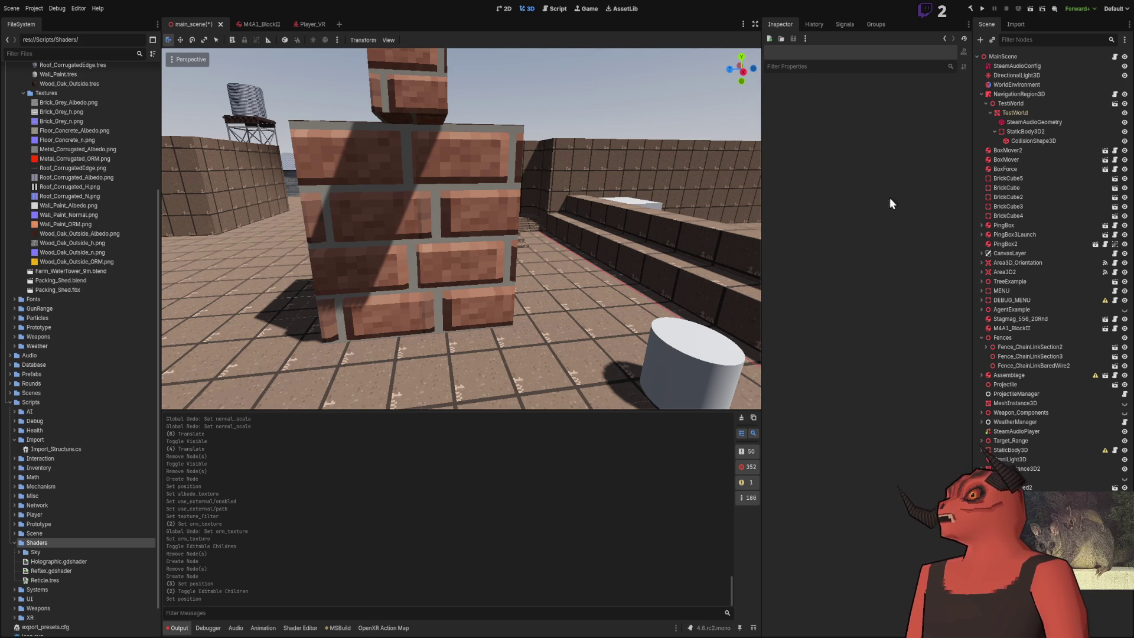
Step: Assign Sky_Material.tres as the WorldEnvironment's sky material and expand its settings
click(1020, 85)
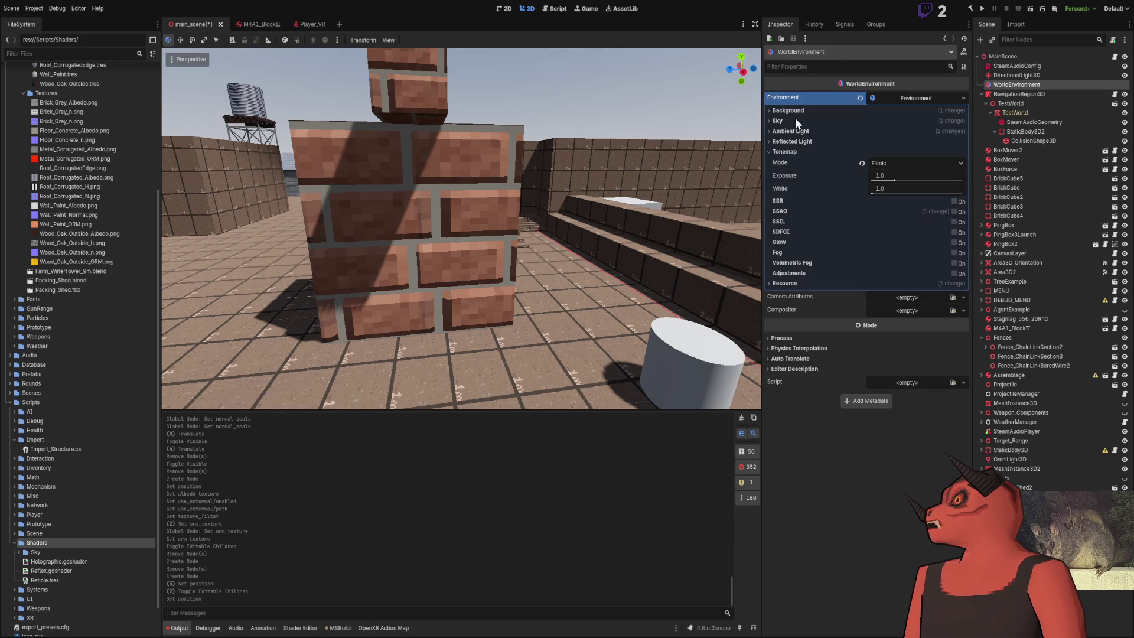
click(777, 122)
click(951, 133)
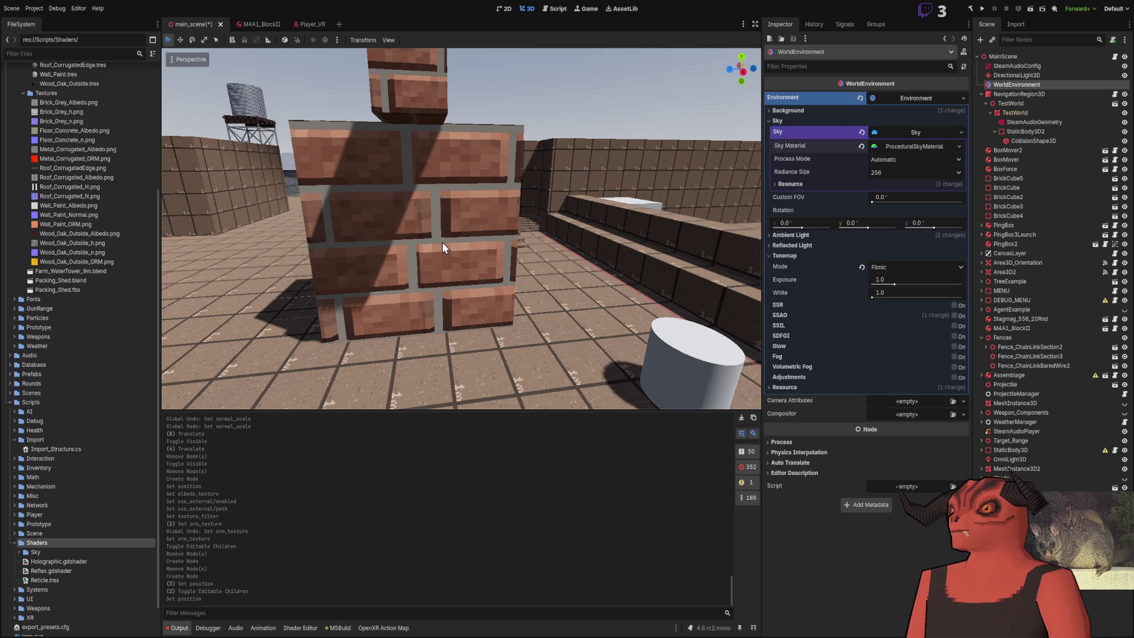
drag(442, 240, 442, 239)
key(w)
click(924, 146)
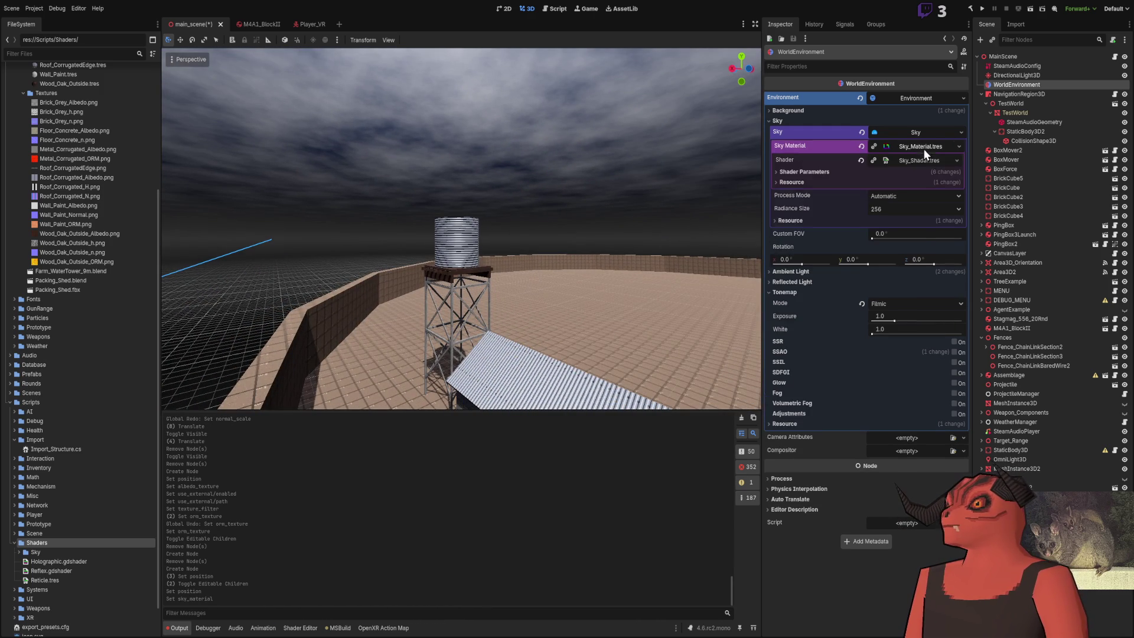
Step: Open Sky_Shader.tres in the Shader Editor and inspect its render flags
click(912, 157)
drag(559, 190, 559, 191)
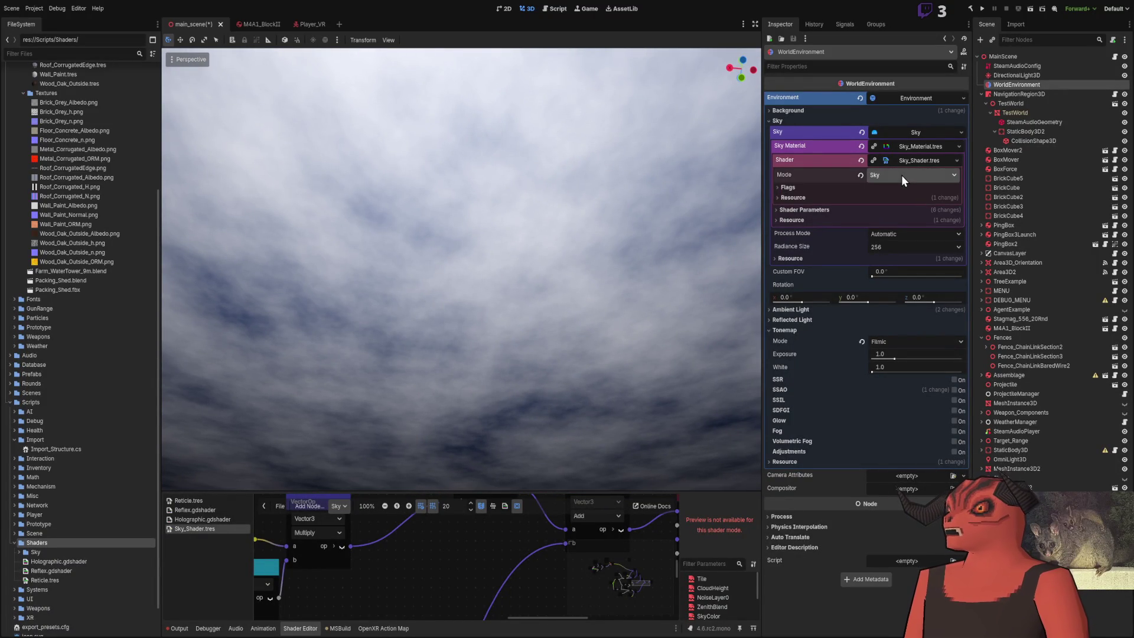
click(922, 158)
click(924, 157)
click(803, 187)
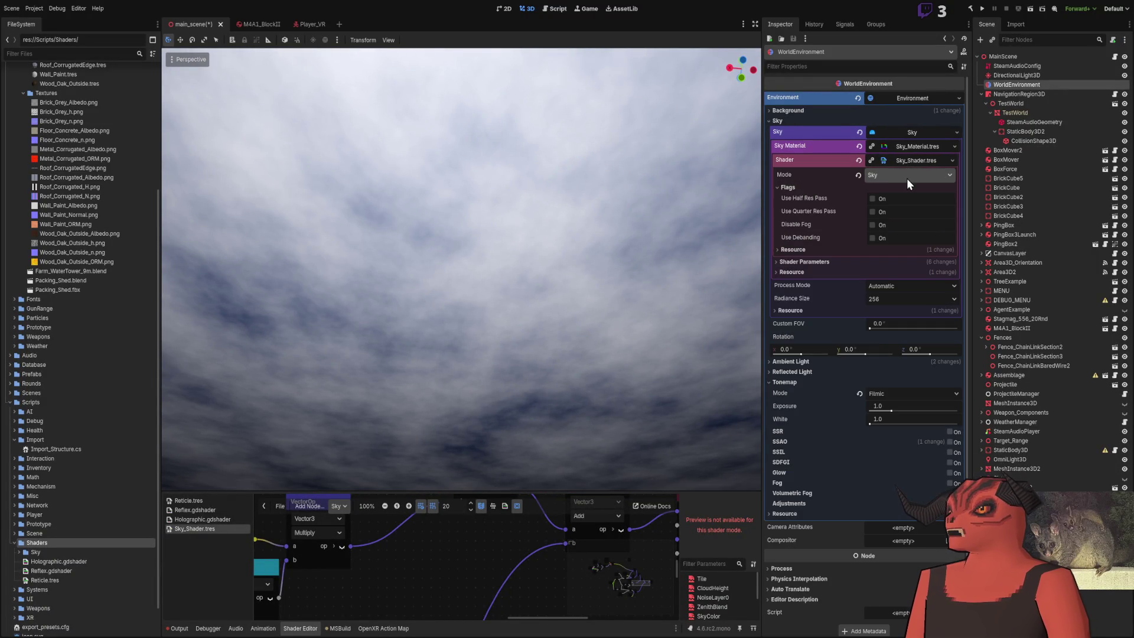
click(809, 187)
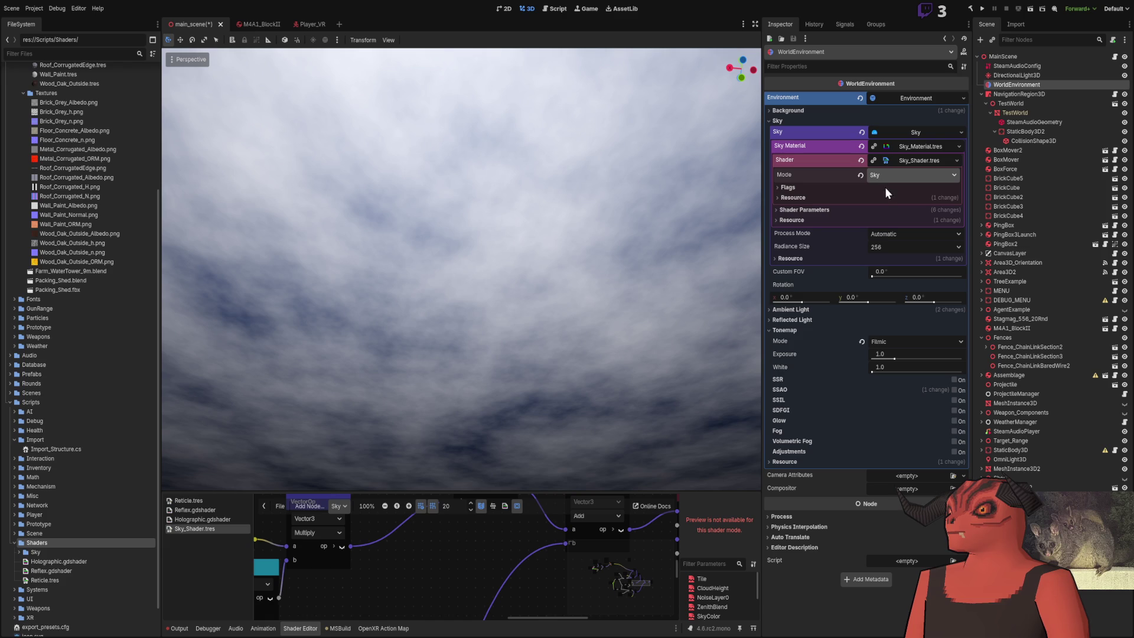
Step: Collapse the Sky_Shader.tres settings in the Inspector again
drag(650, 213, 708, 218)
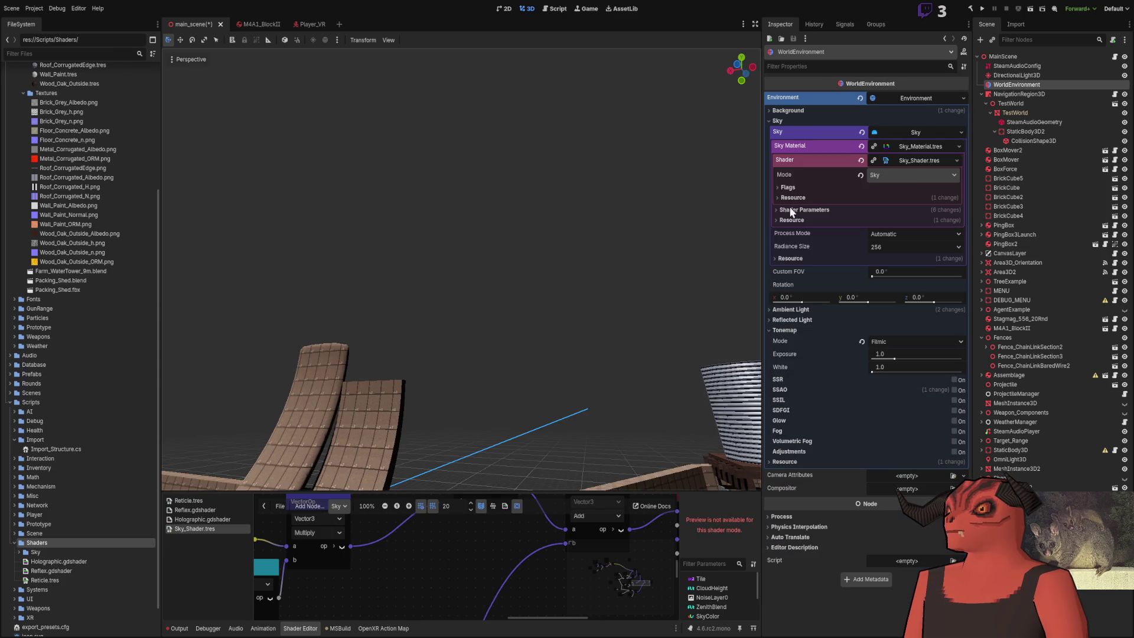
click(920, 160)
click(925, 147)
scroll(82, 331, down, 2)
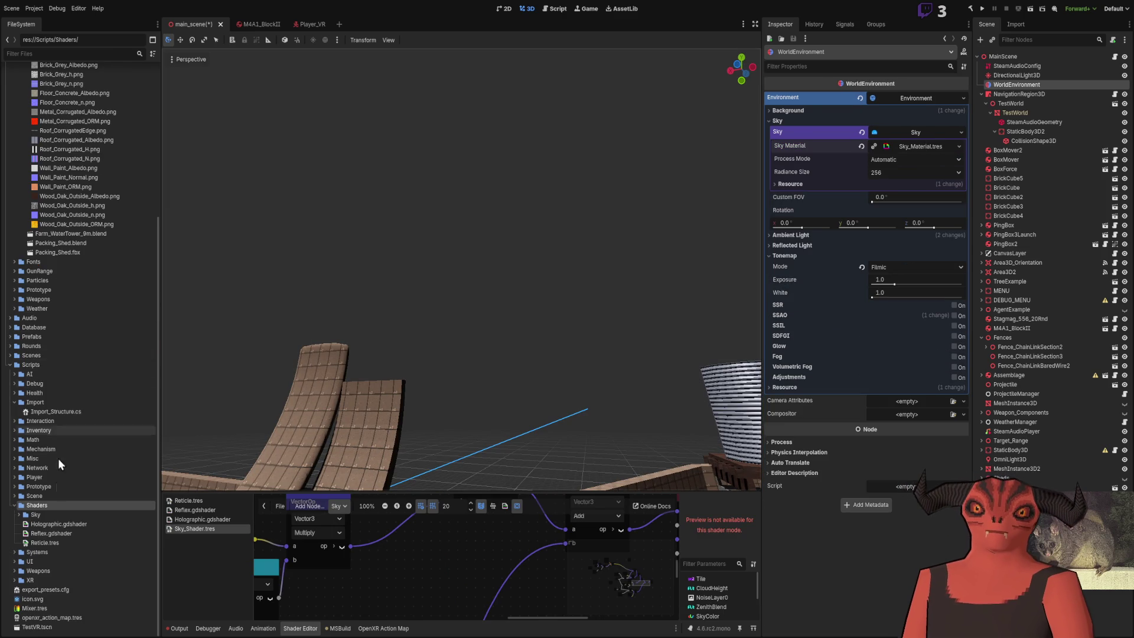
Step: Inspect Sky_Material.tres's shader parameters, then switch the WorldEnvironment sky to a ProceduralSkyMaterial
click(36, 515)
click(19, 515)
click(64, 525)
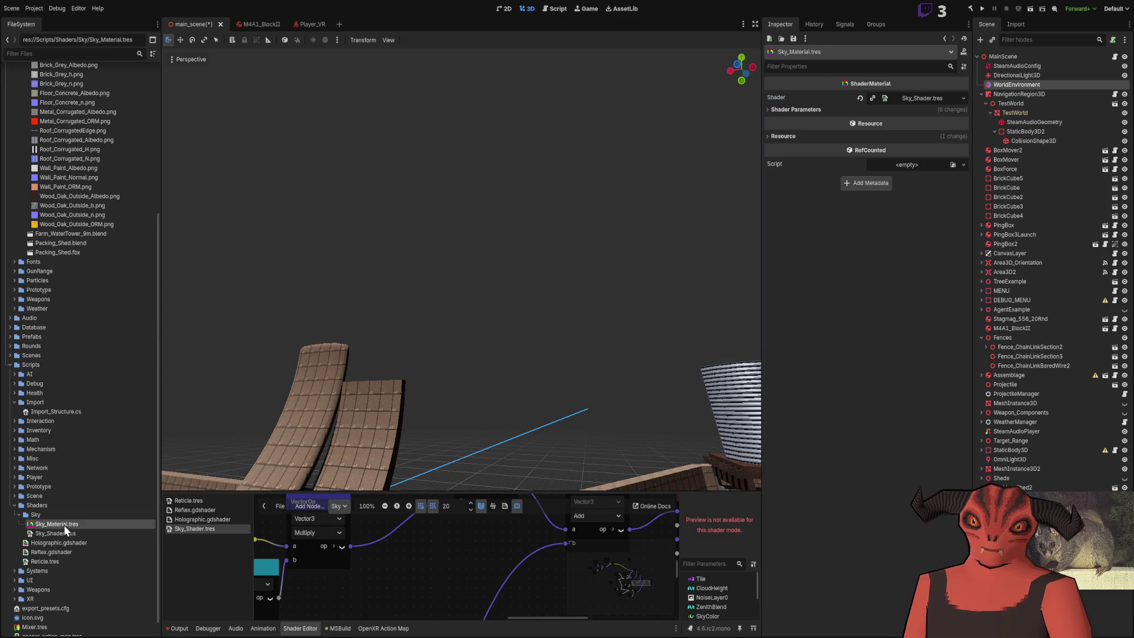
click(796, 109)
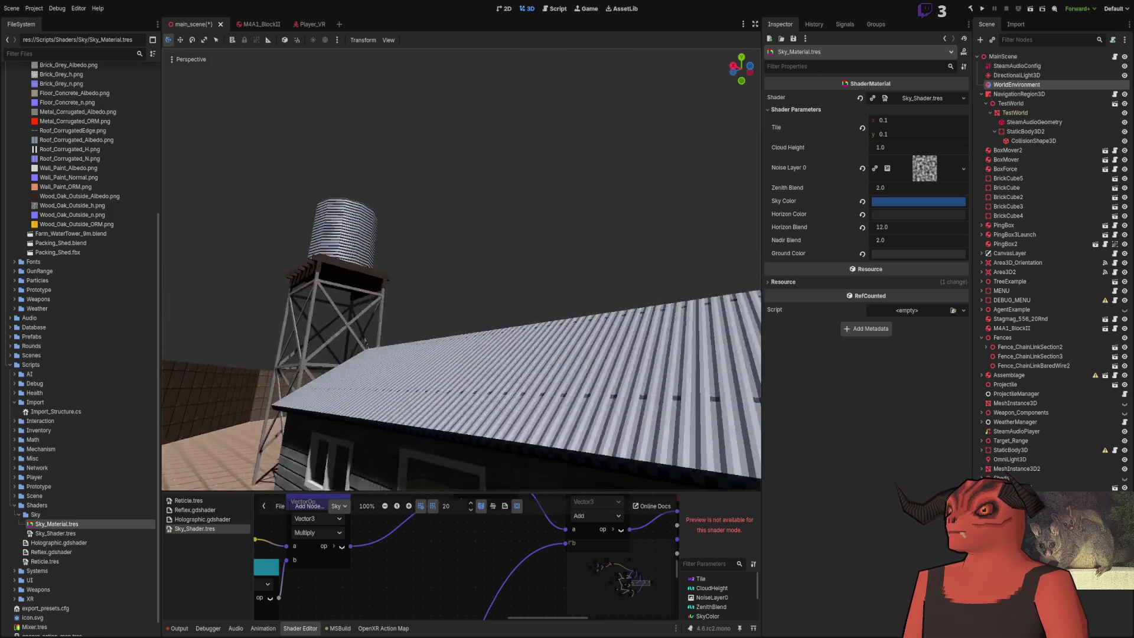
click(1022, 84)
click(925, 139)
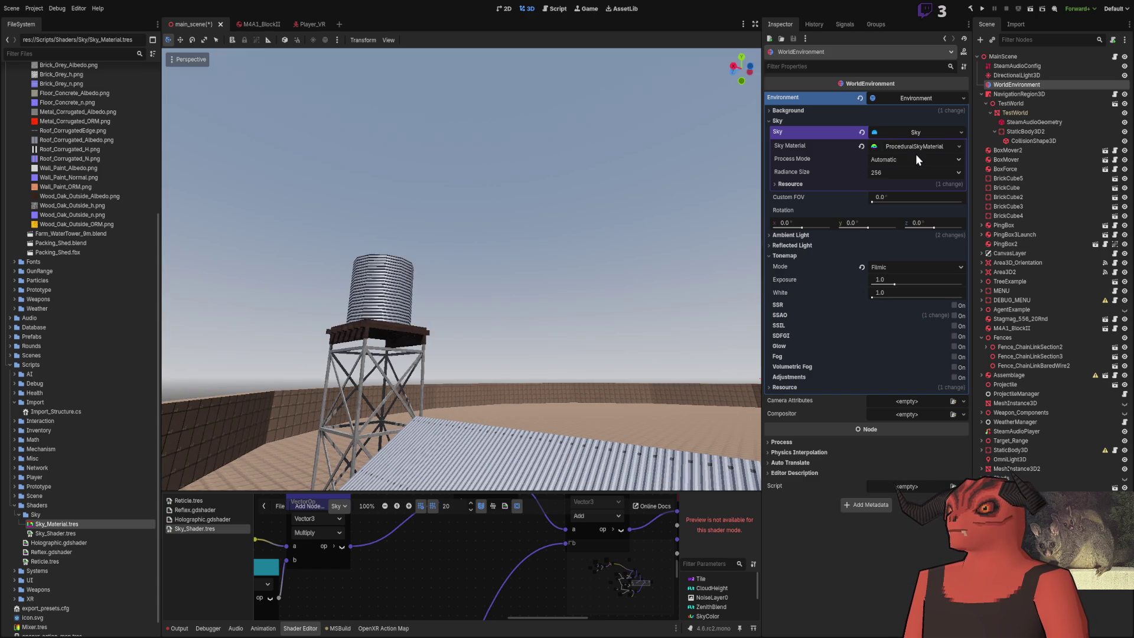
Step: Undo back to Sky_Material.tres and try a larger horizontal Tile value
key(ctrl+z)
click(948, 144)
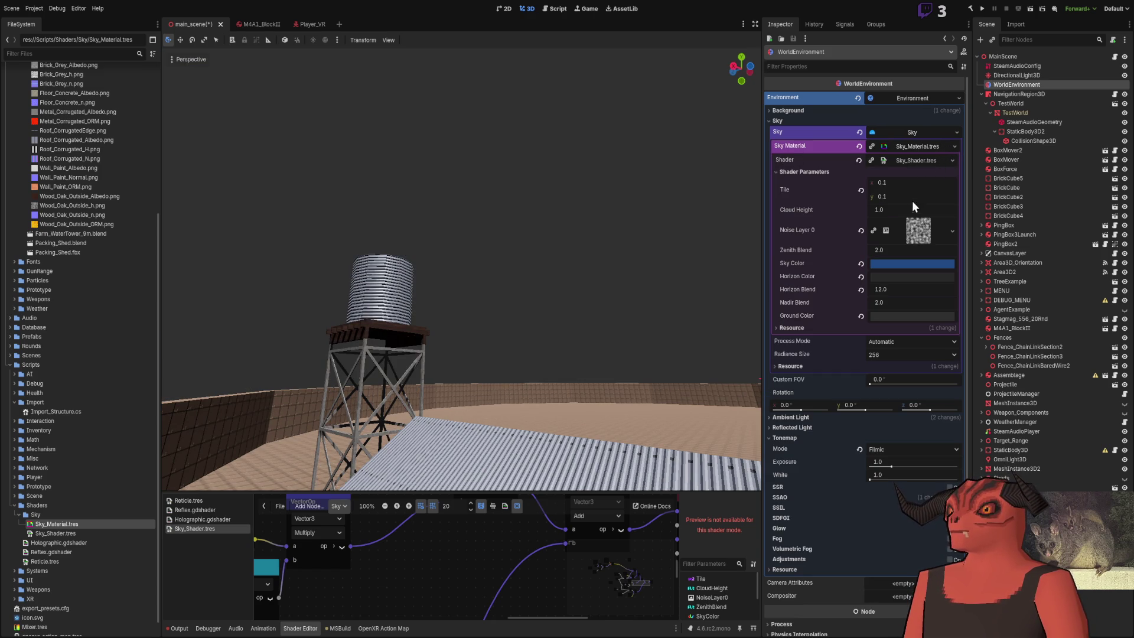
drag(888, 183, 921, 183)
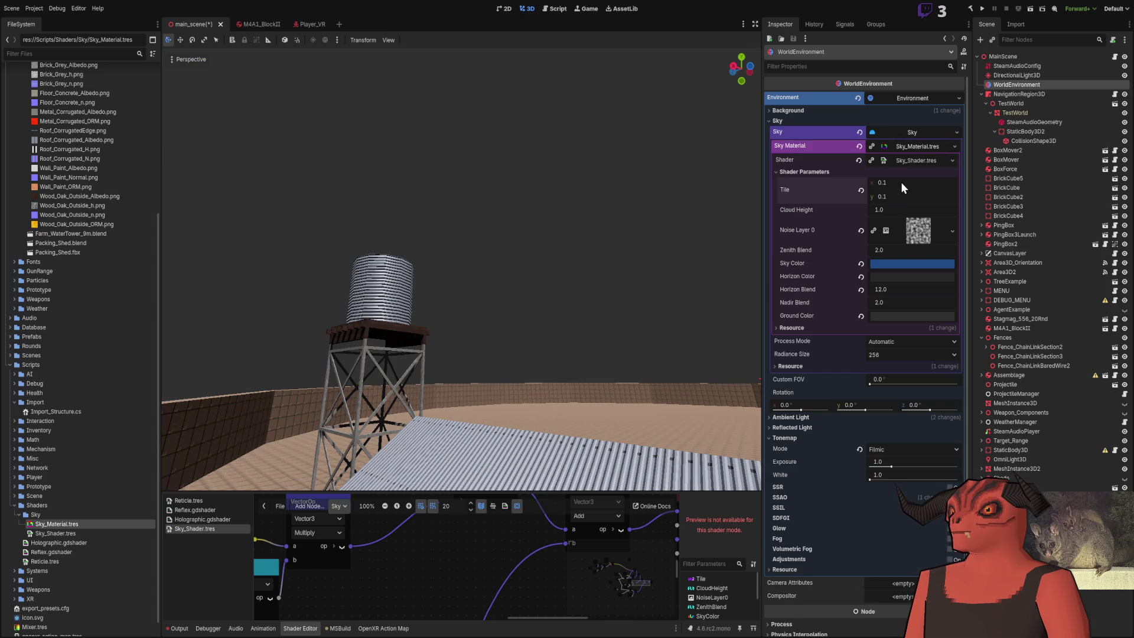
click(911, 136)
click(912, 136)
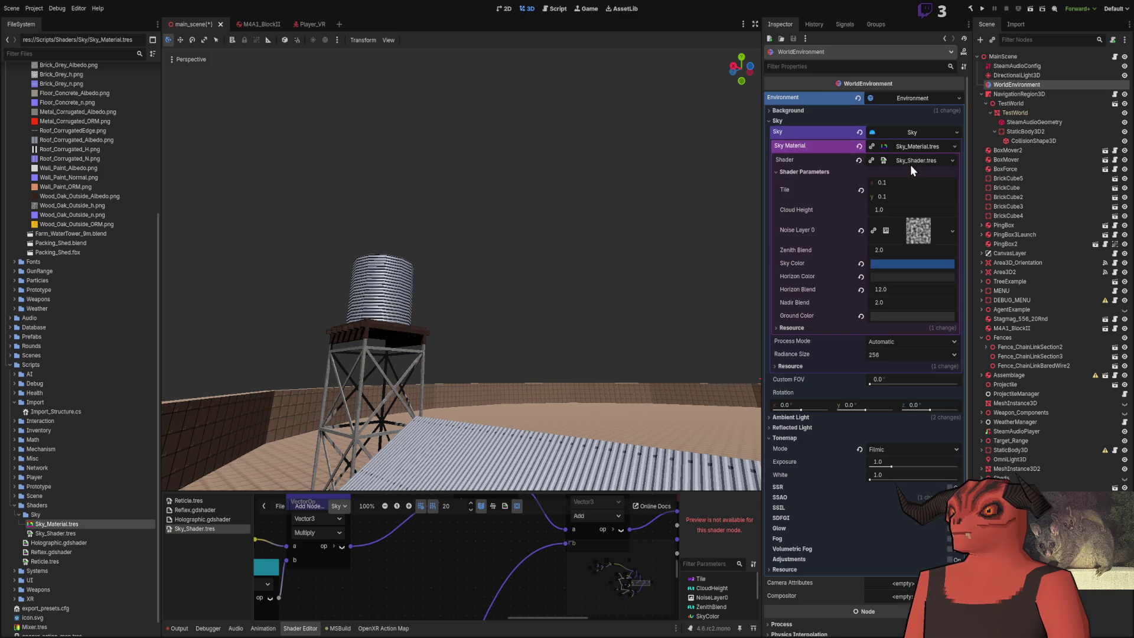
Step: Clear and then restore Sky_Material.tres via undo, and adjust the Horizon Blend value
click(860, 160)
click(859, 160)
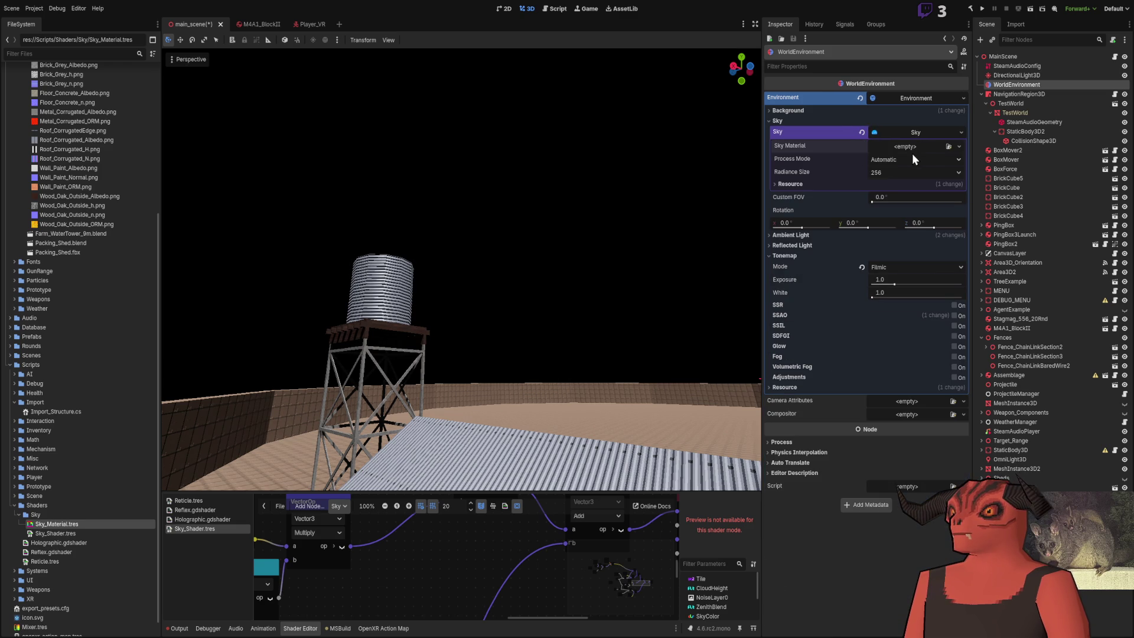
key(ctrl+z)
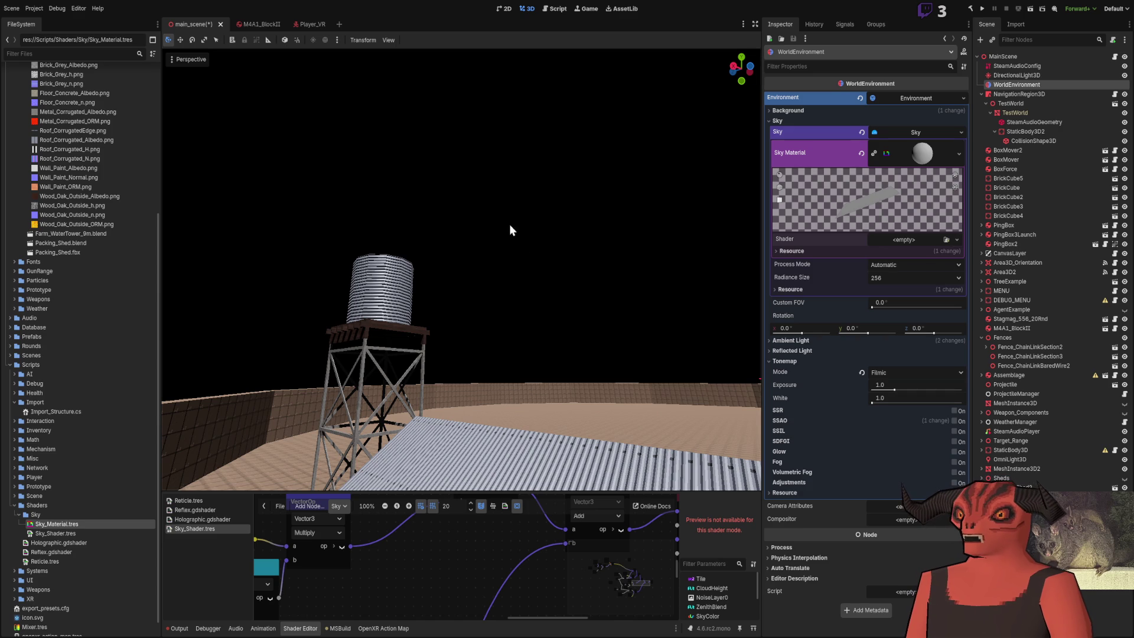
key(ctrl+z)
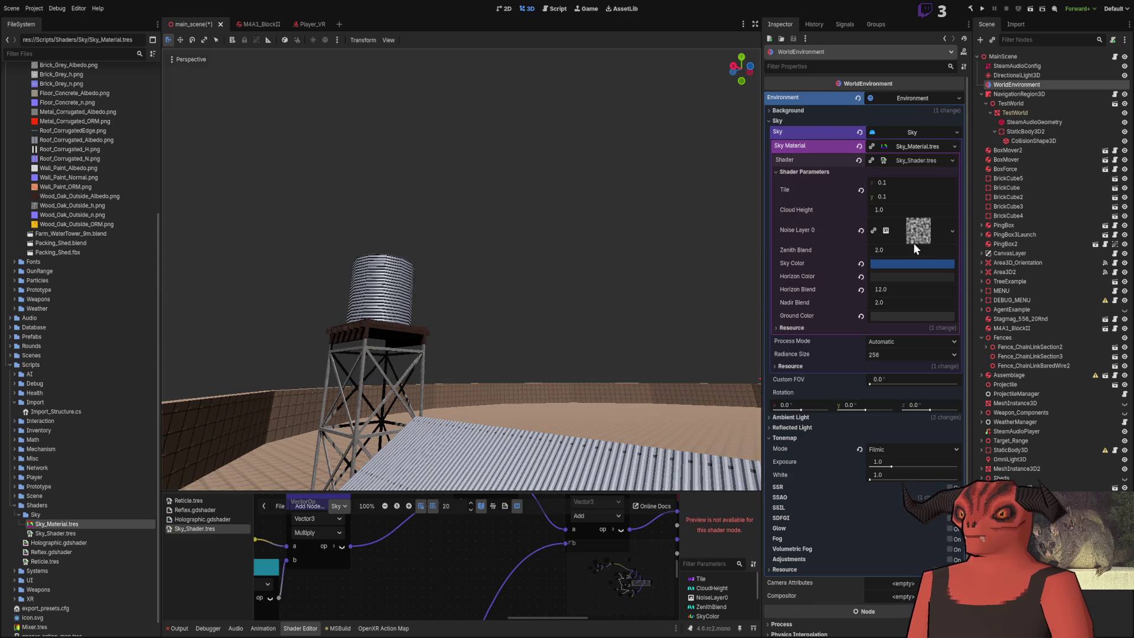
key(ctrl+shift+z)
key(ctrl+z)
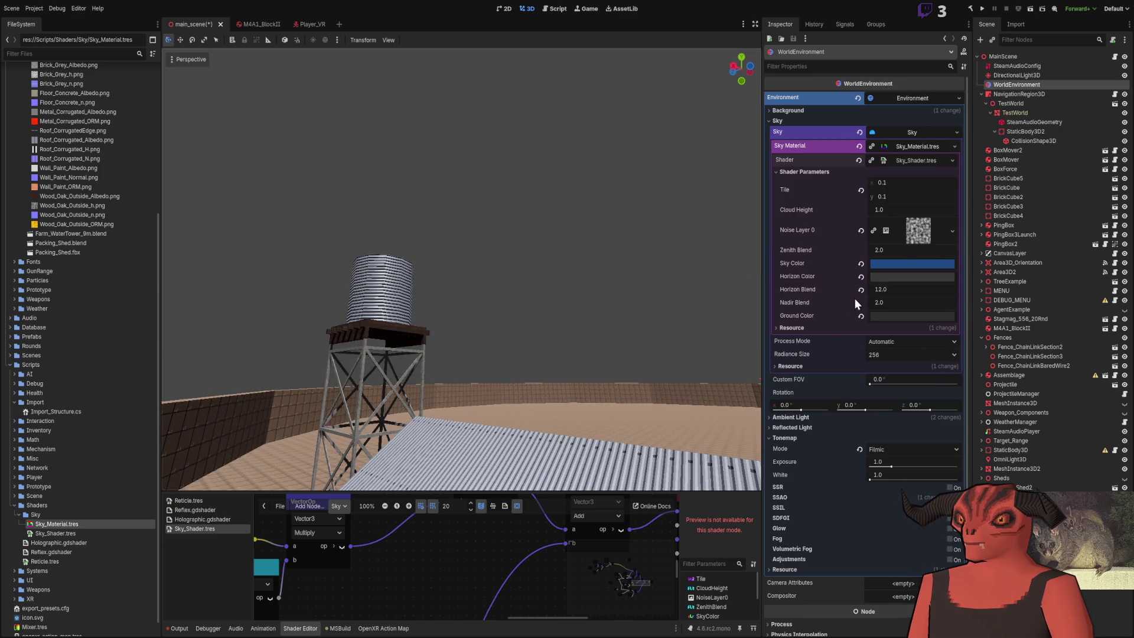
drag(880, 289, 883, 289)
mouse_move(461, 266)
mouse_down()
mouse_move(424, 492)
mouse_move(424, 345)
mouse_up()
Step: Zoom and pan the sky shader graph to show its full node network
scroll(505, 445, down, 4)
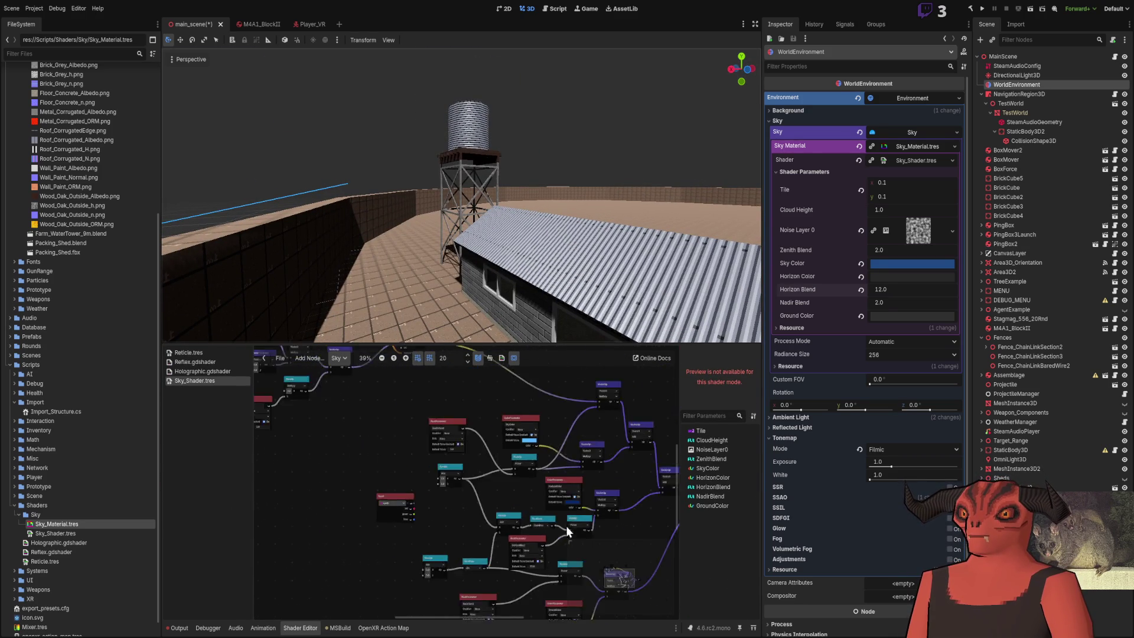
scroll(522, 492, up, 1)
scroll(346, 484, up, 3)
scroll(455, 437, left, 5)
scroll(456, 443, up, 2)
mouse_move(668, 232)
mouse_down()
mouse_move(590, 224)
mouse_move(899, 207)
mouse_move(856, 209)
mouse_move(883, 210)
mouse_up()
Step: Test a lower Zenith Blend, undo the white Horizon Color, and expand Sky_Shader.tres
mouse_move(883, 249)
mouse_down()
mouse_move(844, 250)
mouse_move(891, 249)
mouse_up()
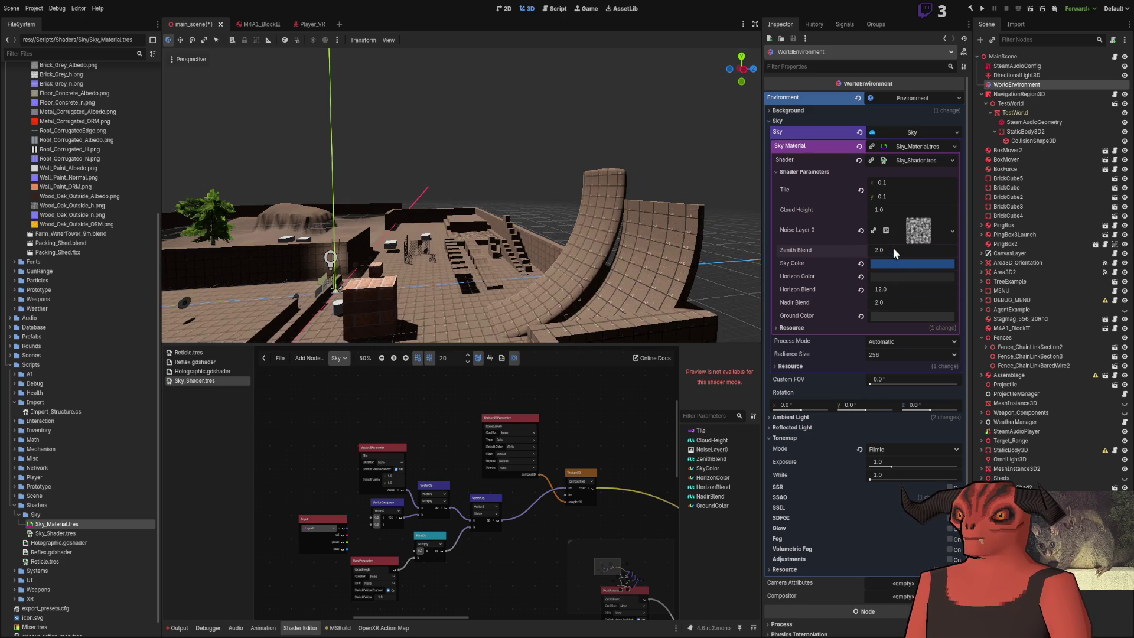
drag(523, 315, 479, 316)
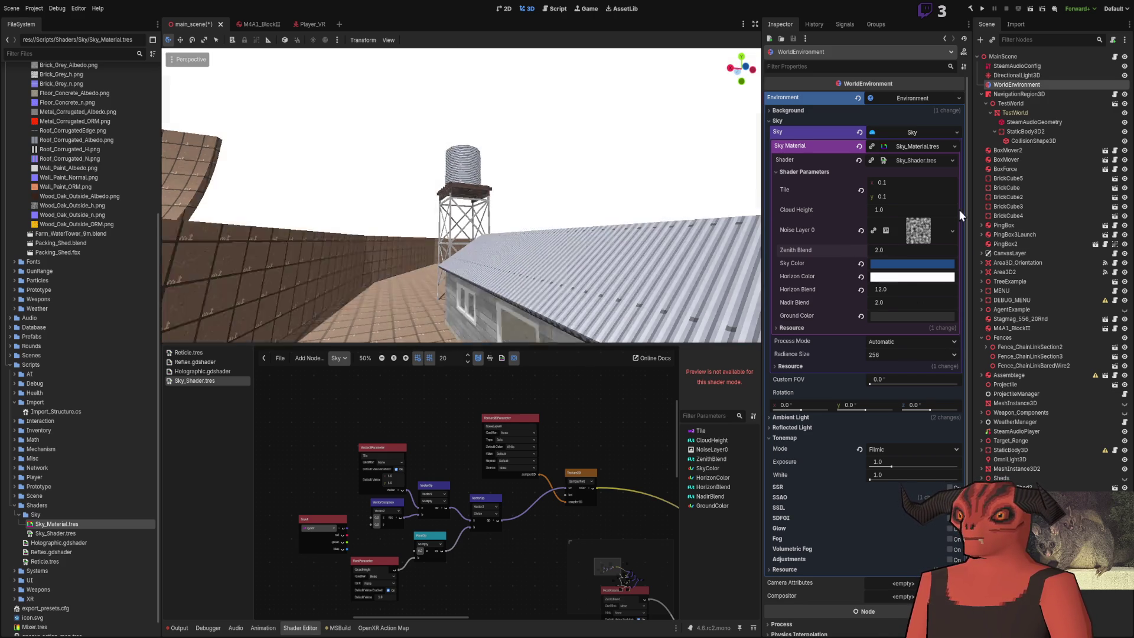
mouse_move(562, 208)
mouse_down()
mouse_move(561, 177)
mouse_move(549, 224)
mouse_move(532, 219)
mouse_move(552, 203)
mouse_up()
key(ctrl+z)
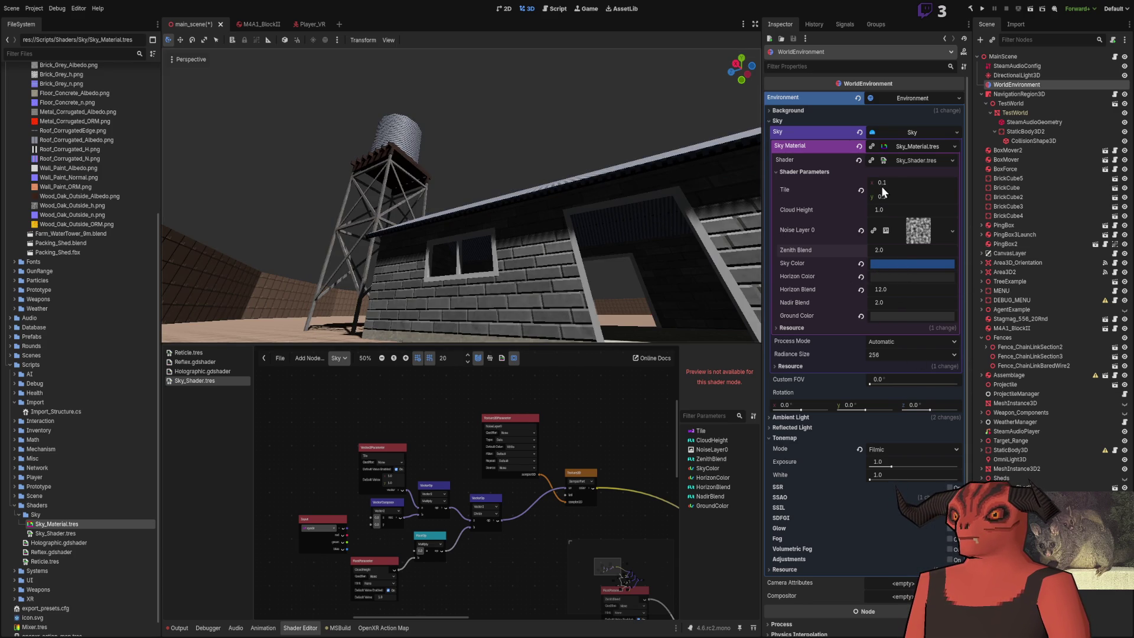
click(908, 160)
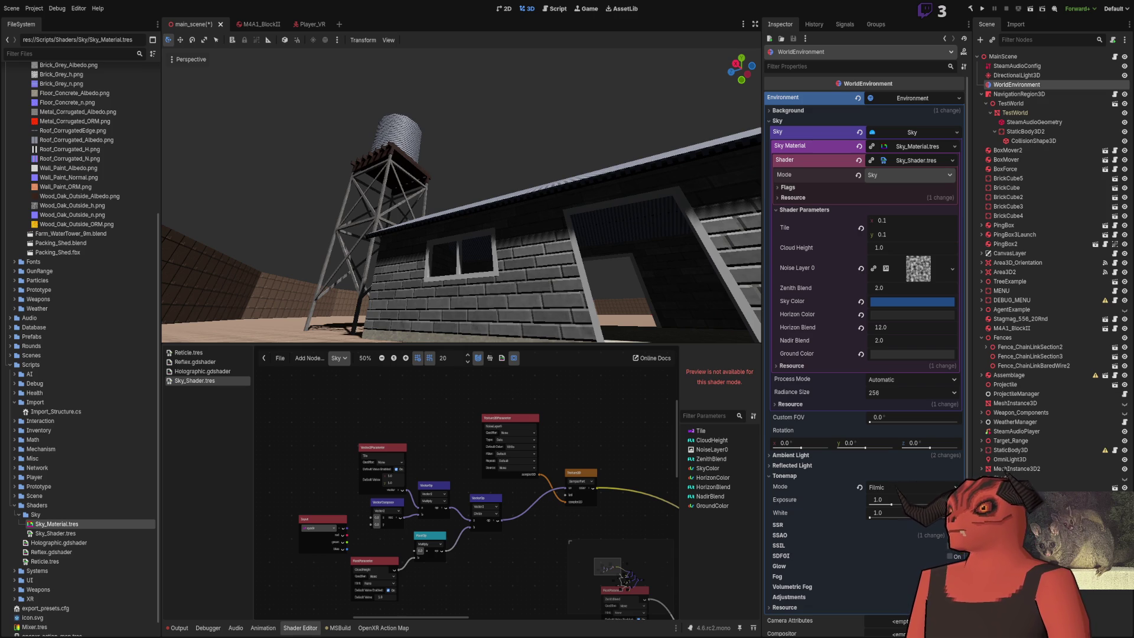
Step: Orbit the view around the shed, water tower and corrugated roof
drag(756, 211, 520, 178)
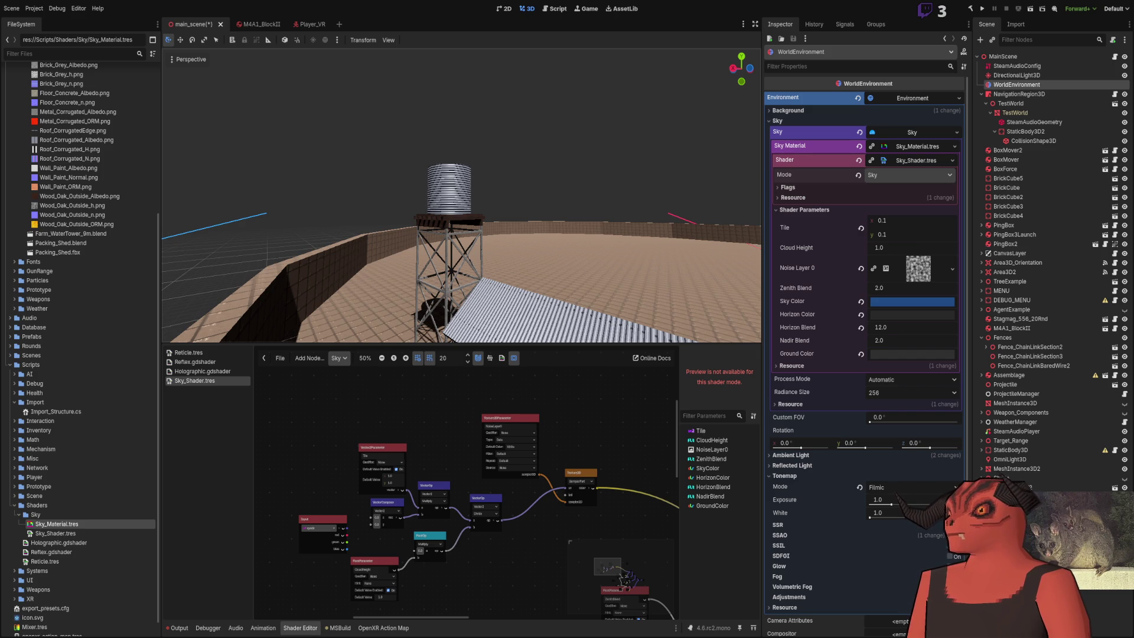
key(d)
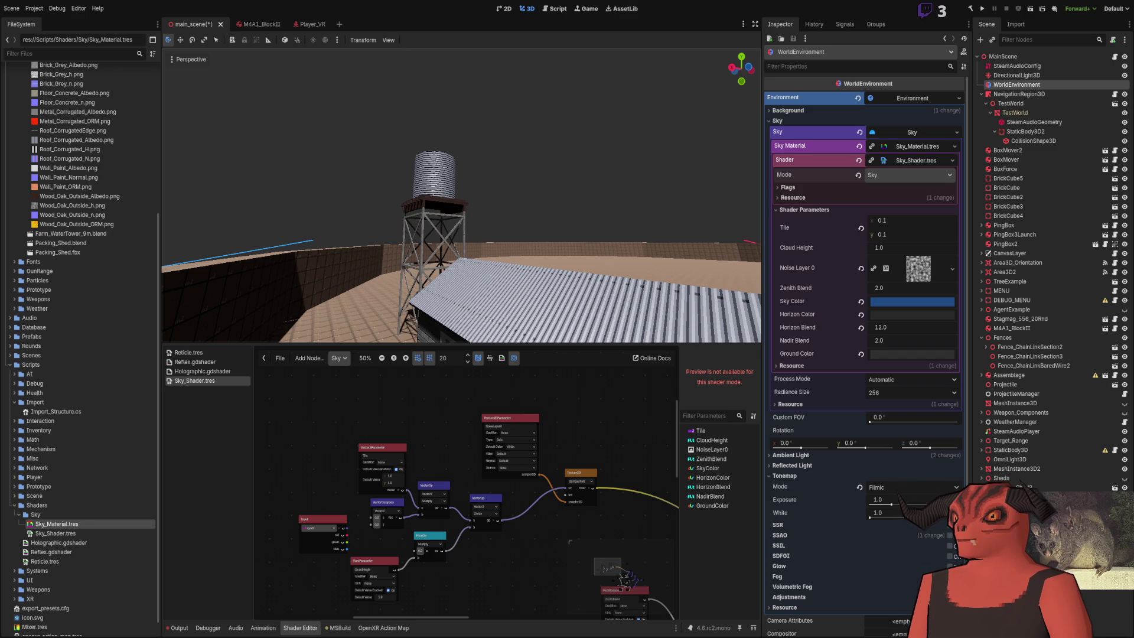
drag(697, 177, 740, 176)
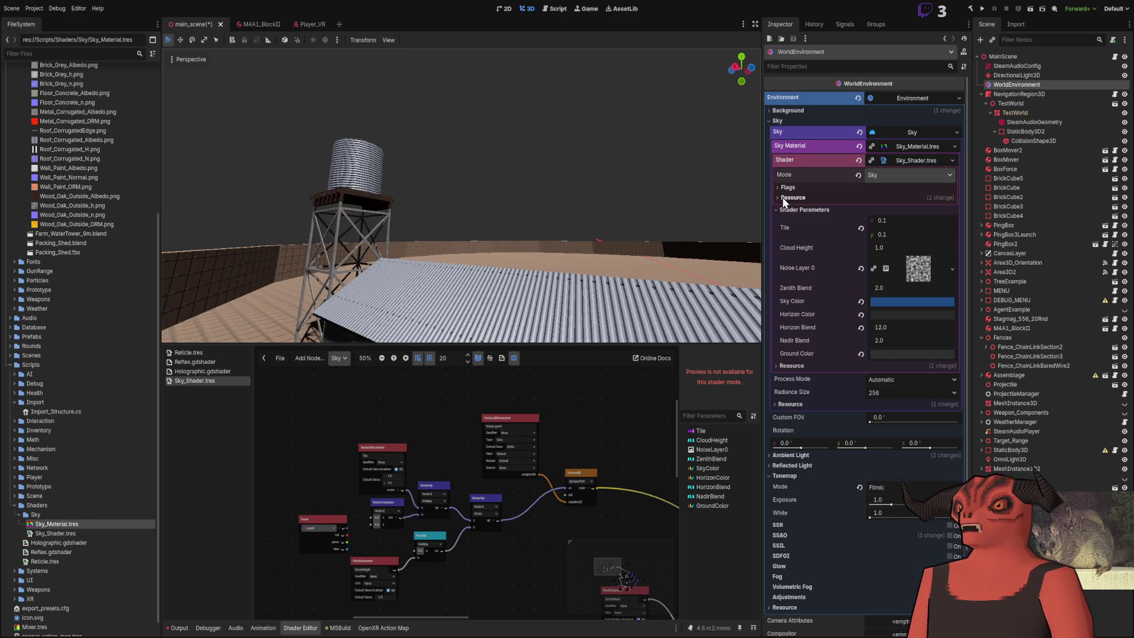
drag(545, 325, 476, 322)
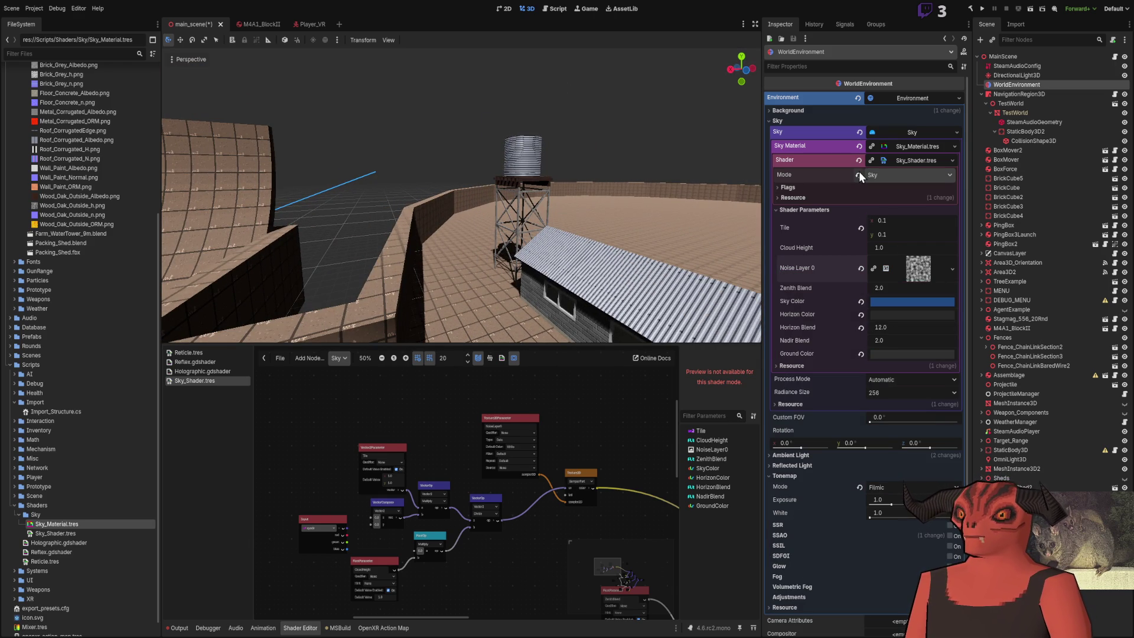
Step: Collapse the sky shader and Sky Material settings, then select the Sky folder
click(911, 151)
click(912, 157)
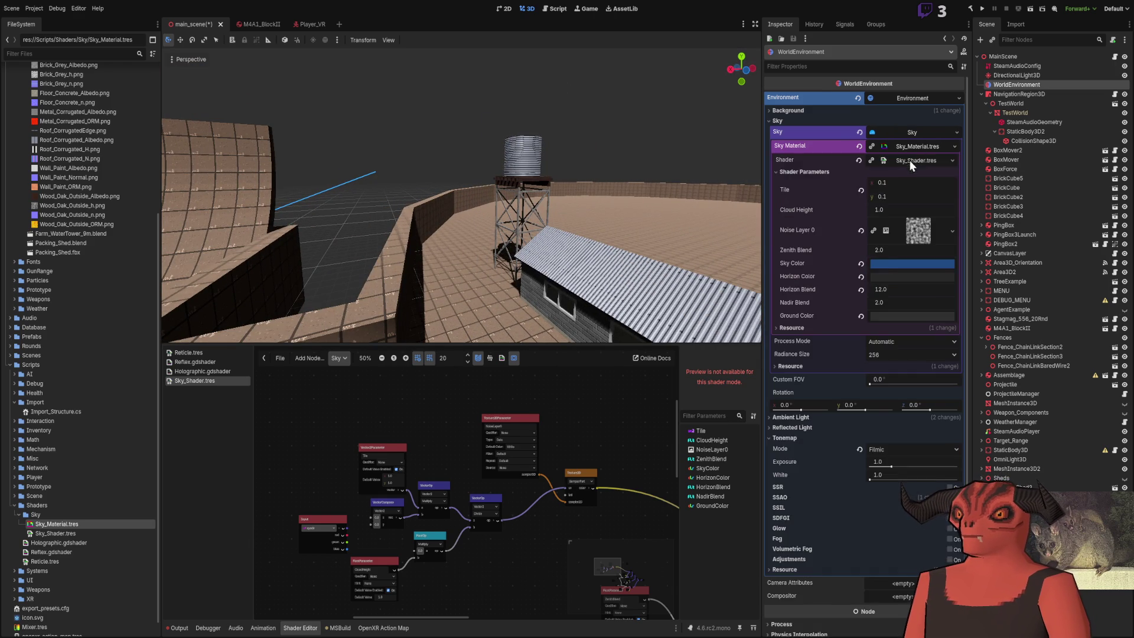
click(858, 160)
click(925, 152)
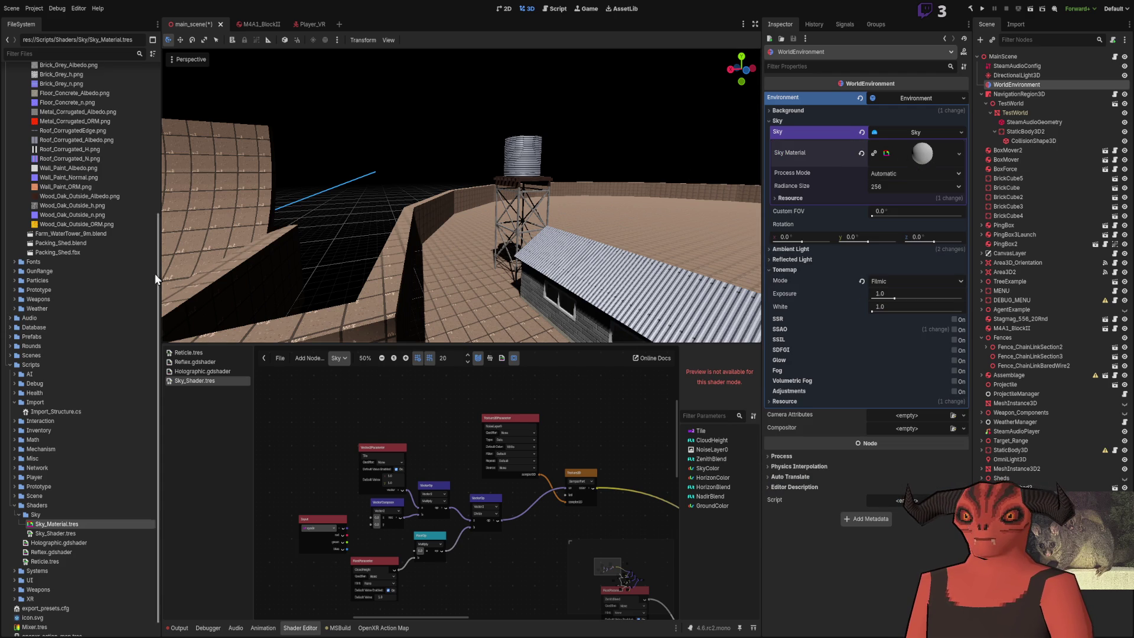
click(70, 516)
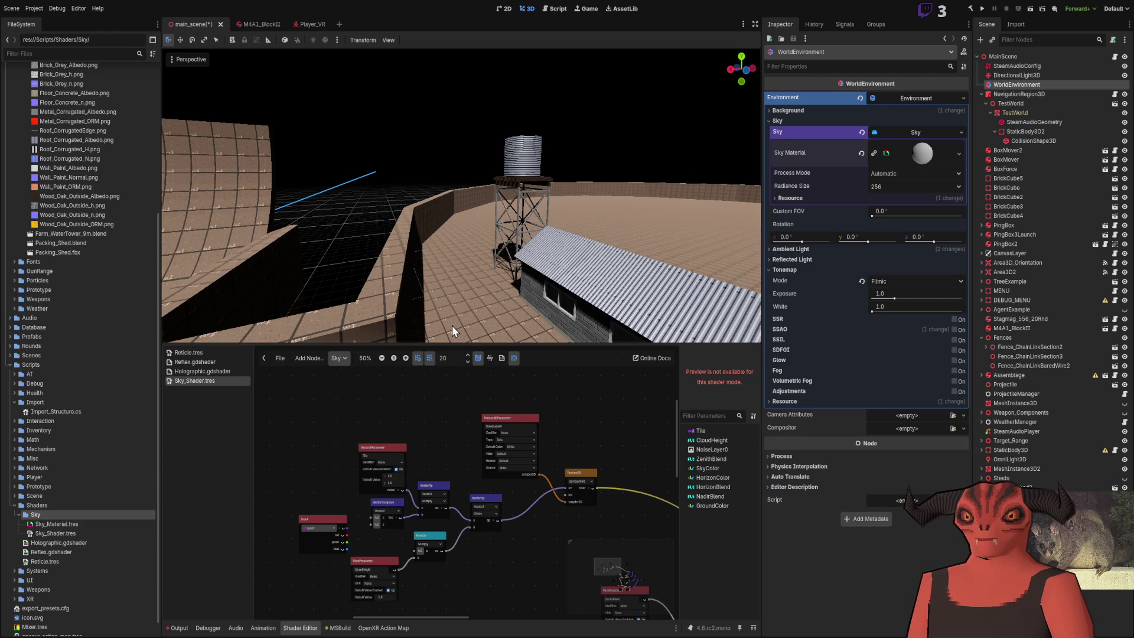
Step: Delete WorldEnvironment, check DirectionalLight3D, collapse NavigationRegion3D, then undo the deletion
key(Delete)
drag(650, 266, 632, 197)
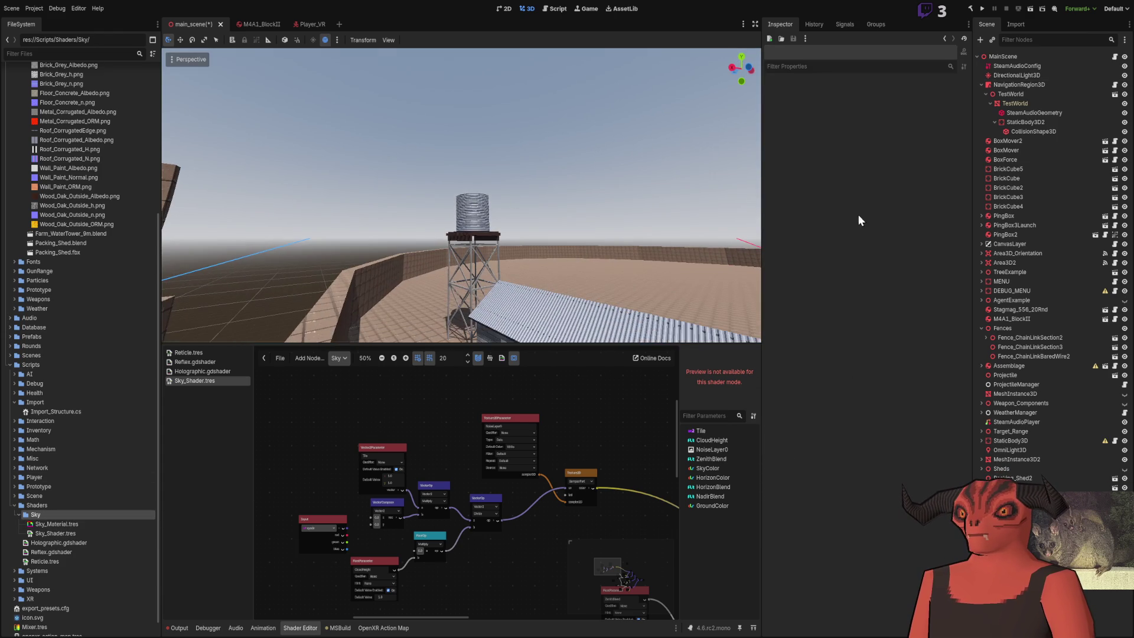
click(1025, 76)
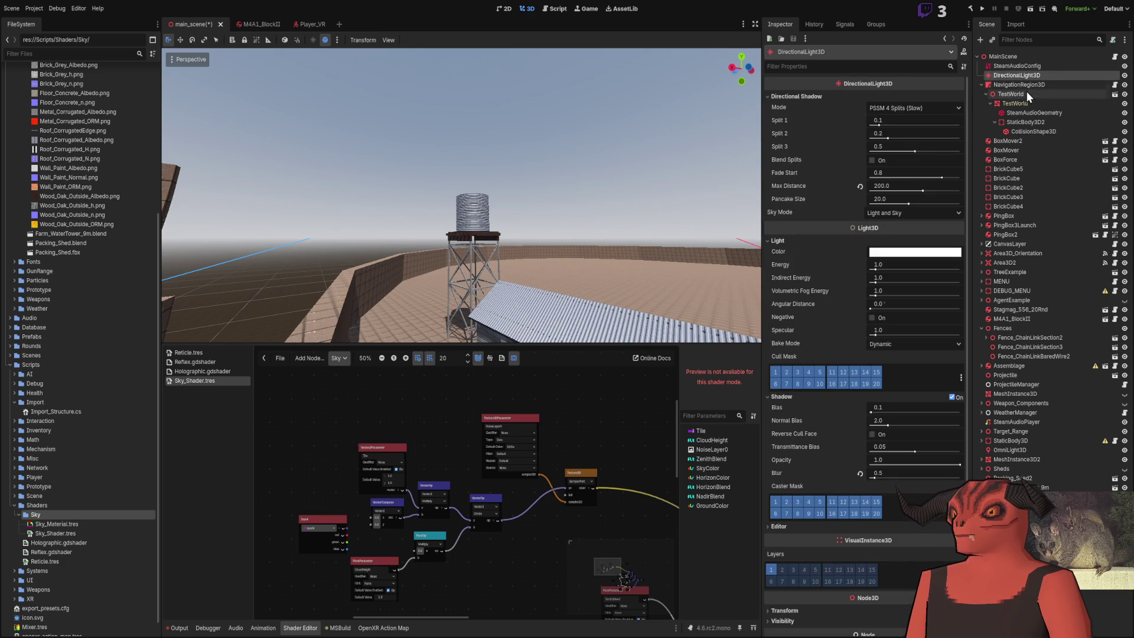
click(1026, 94)
click(1011, 84)
click(981, 85)
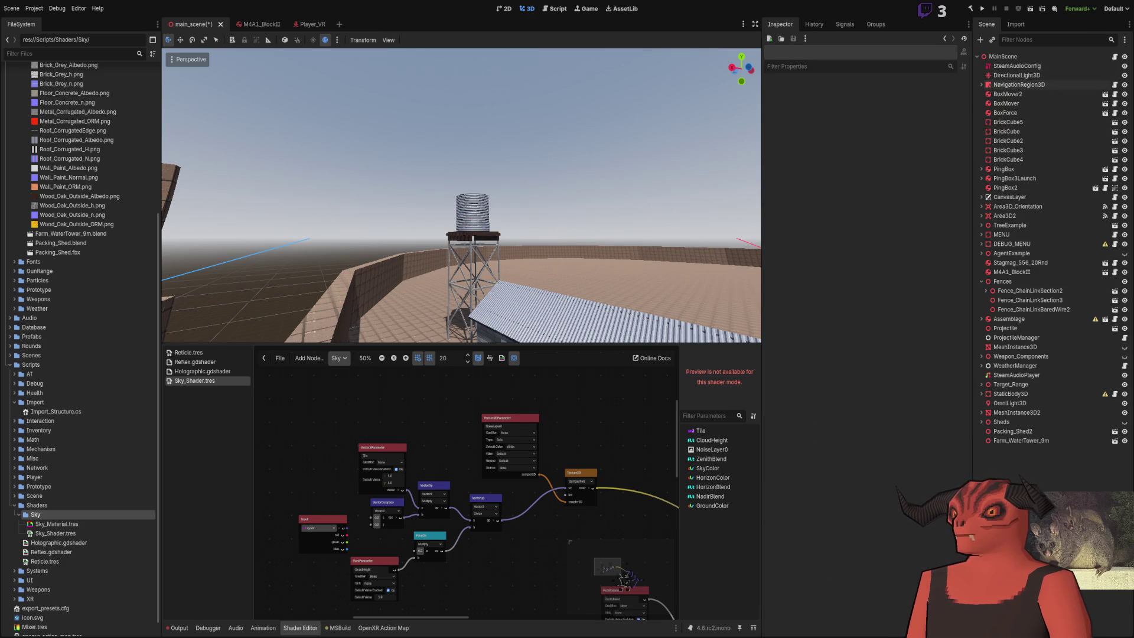
key(ctrl+z)
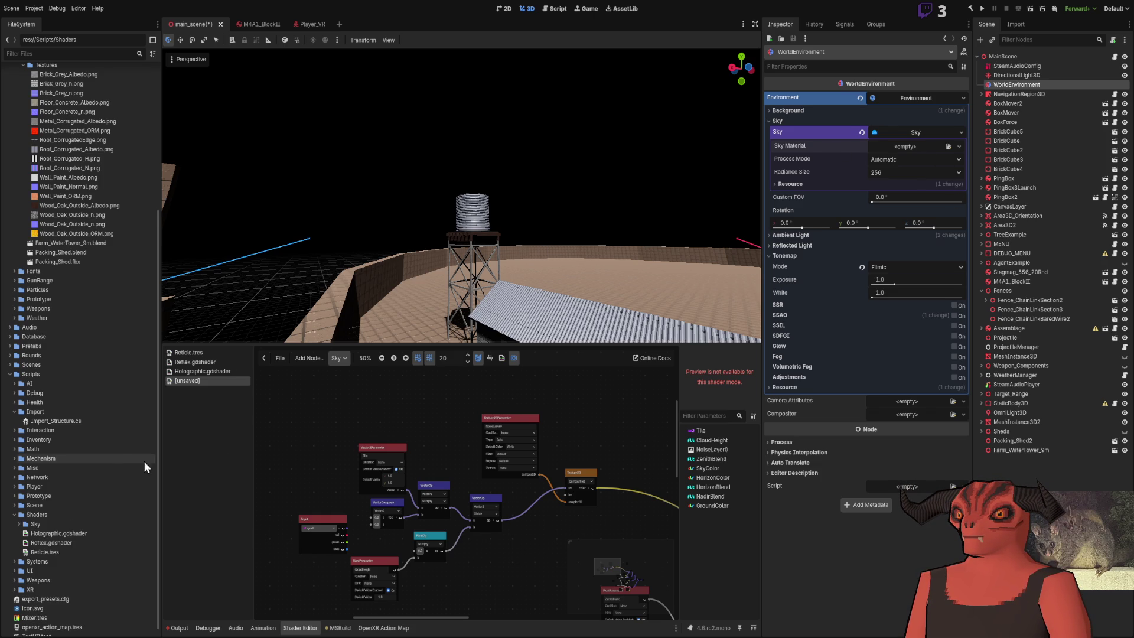
Step: Drag Sky_Material.tres into the Sky Material slot and expand its properties
mouse_move(488, 247)
mouse_down()
mouse_move(414, 236)
mouse_move(449, 236)
mouse_move(437, 239)
mouse_up()
click(902, 146)
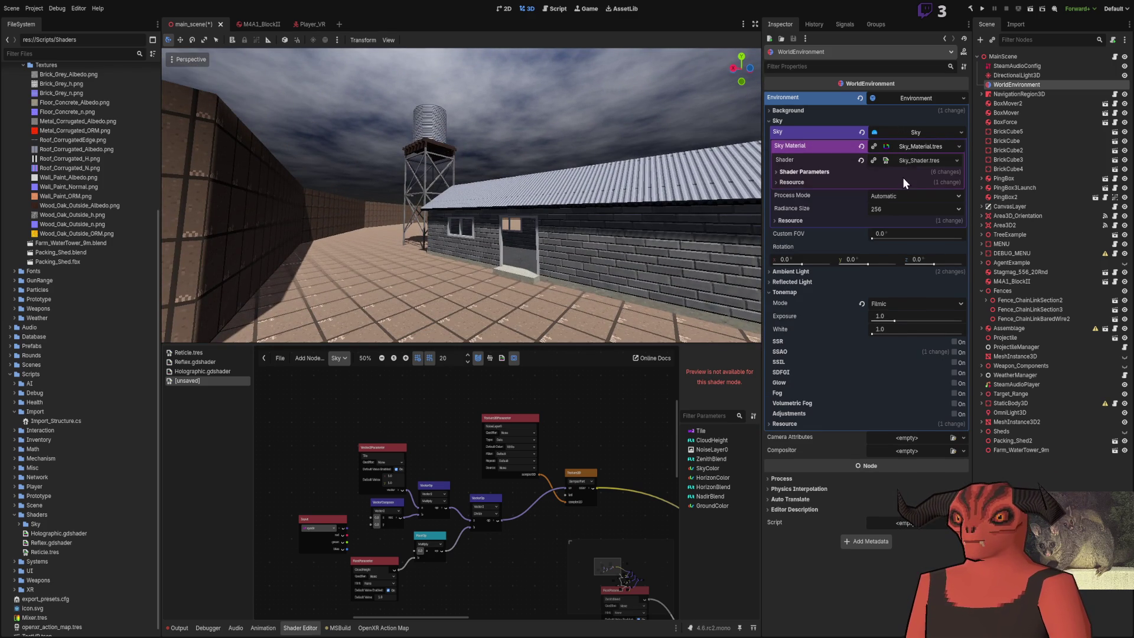
click(902, 158)
click(902, 158)
Step: Show the sky shader parameters and copy the sky's blue onto Horizon Color
click(788, 181)
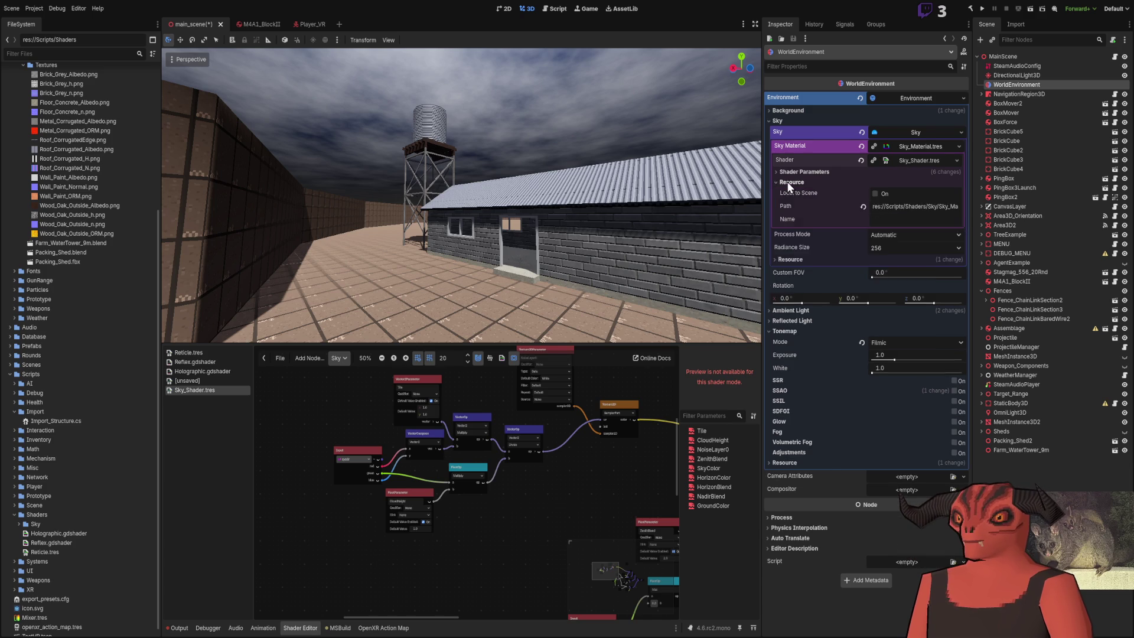
click(788, 182)
click(803, 170)
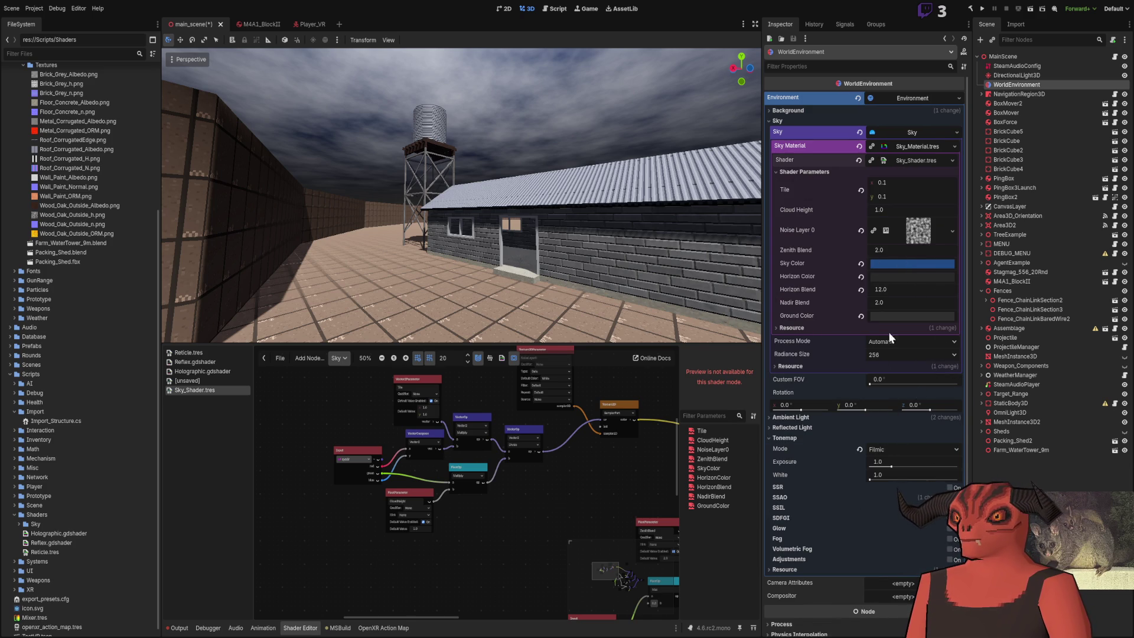
drag(911, 262, 911, 276)
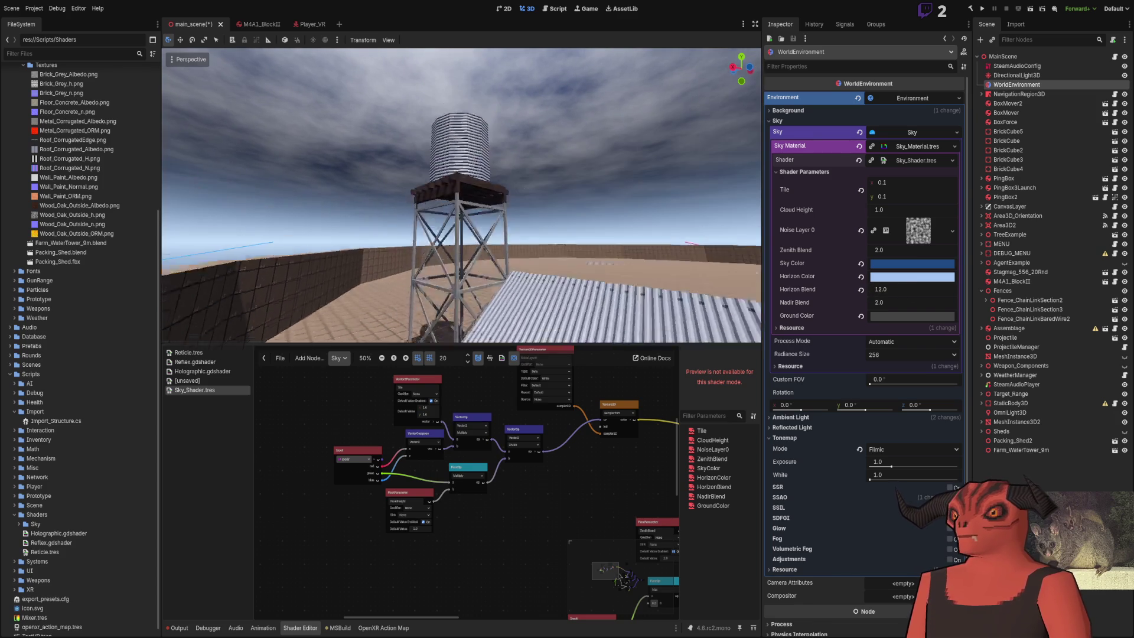
Step: Try a lower Horizon Blend, revert it to 12.0, and make Sky Color light blue
drag(883, 289, 865, 289)
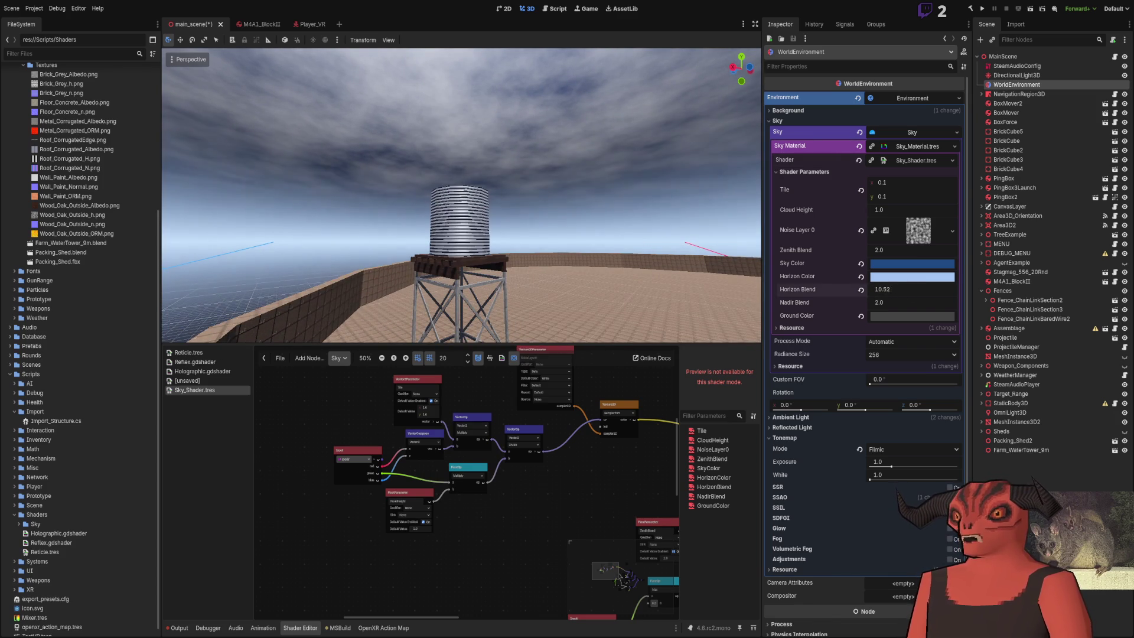
key(ctrl+z)
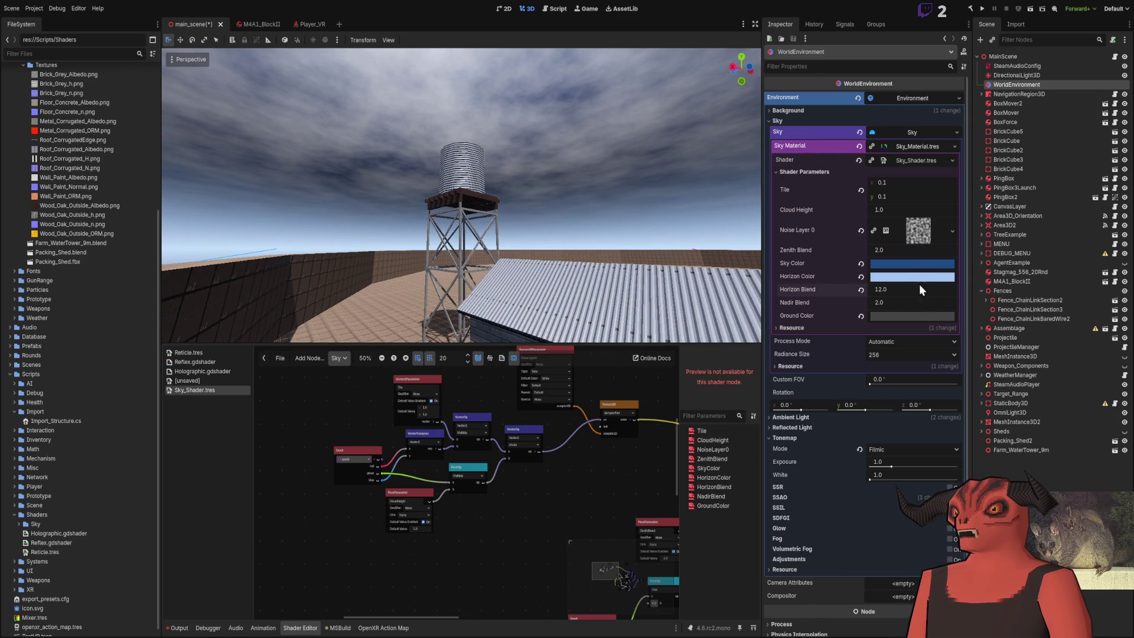
key(ctrl+z)
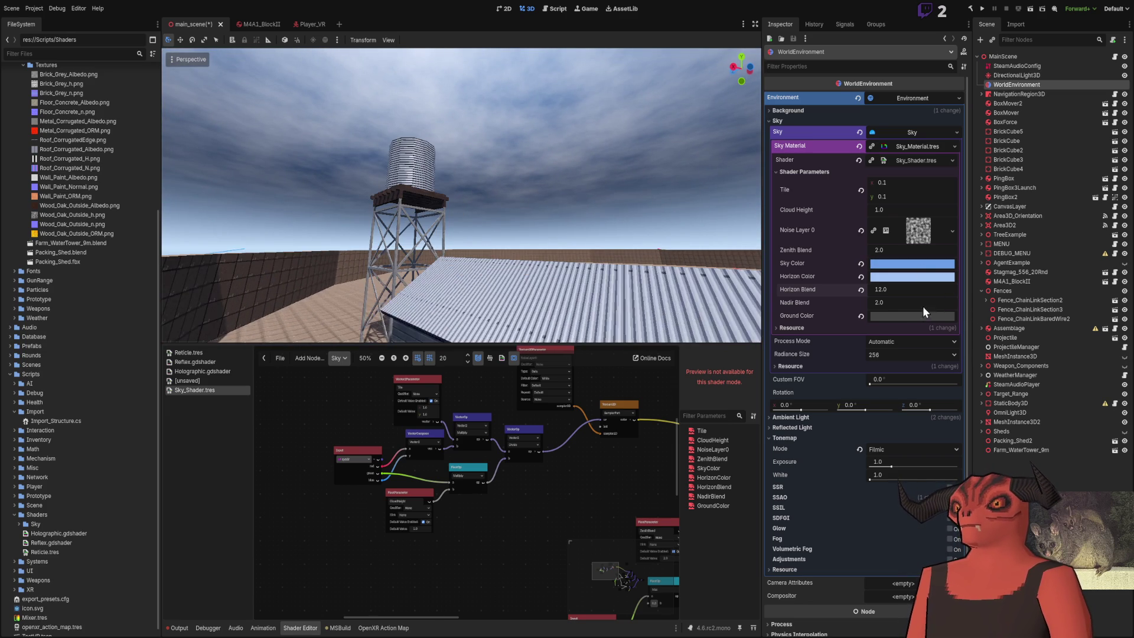
click(919, 230)
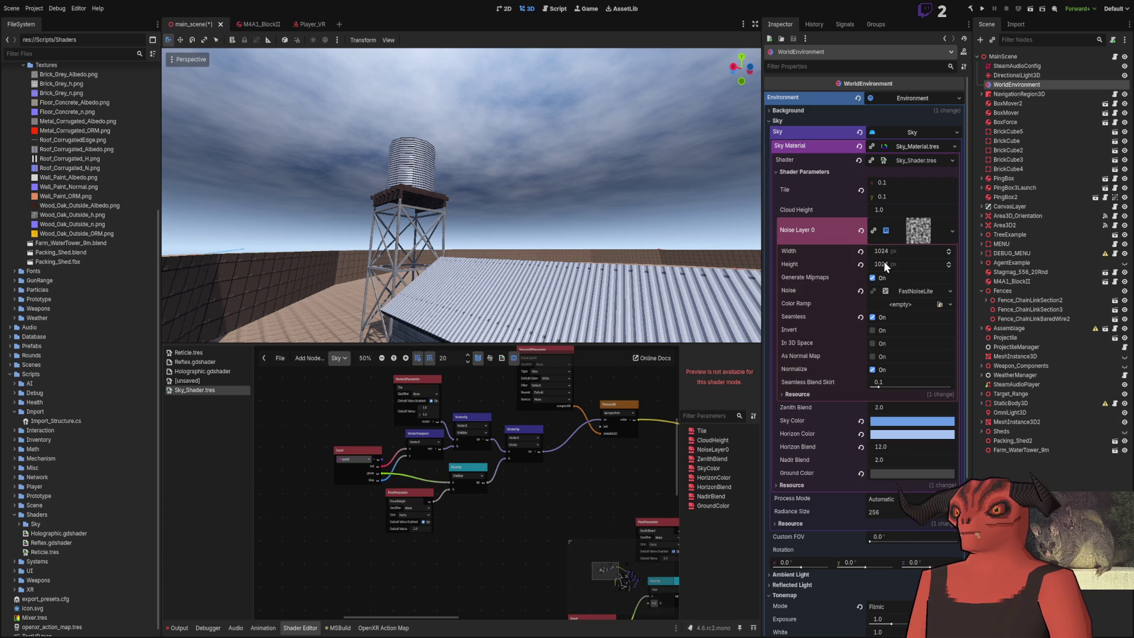
Step: In FastNoiseLite, try cloud noise frequencies 0.05 and 0.2, then settle on 0.002 and view the sky
click(901, 290)
mouse_move(881, 401)
mouse_down()
mouse_move(871, 401)
mouse_move(912, 396)
mouse_up()
click(913, 395)
text(0.05)
key(Return)
click(910, 395)
text(0.2)
key(Return)
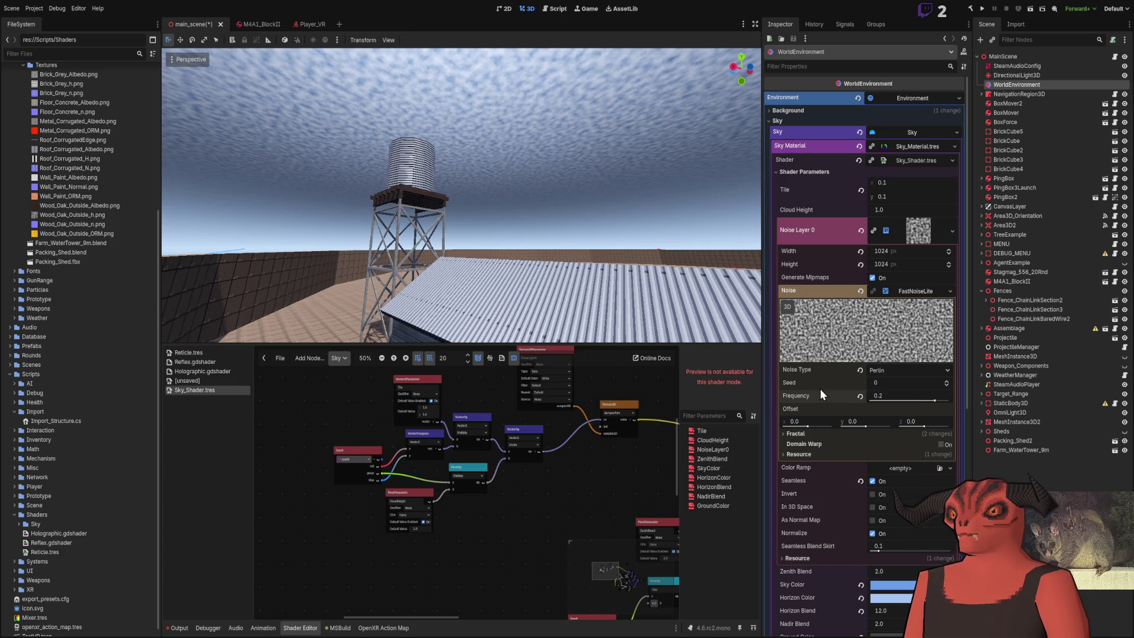
click(900, 398)
text(0.002)
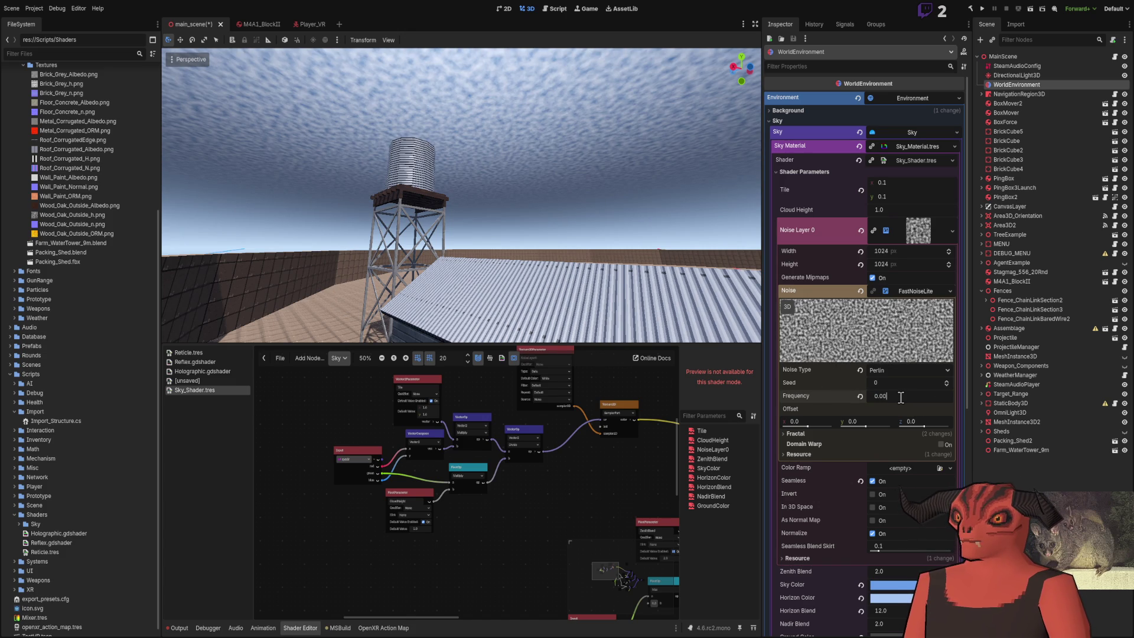
key(Return)
mouse_move(460, 195)
mouse_down()
mouse_move(461, 148)
mouse_move(461, 201)
mouse_move(531, 201)
mouse_move(531, 225)
mouse_move(567, 225)
mouse_move(591, 213)
mouse_move(602, 177)
mouse_move(627, 222)
mouse_up()
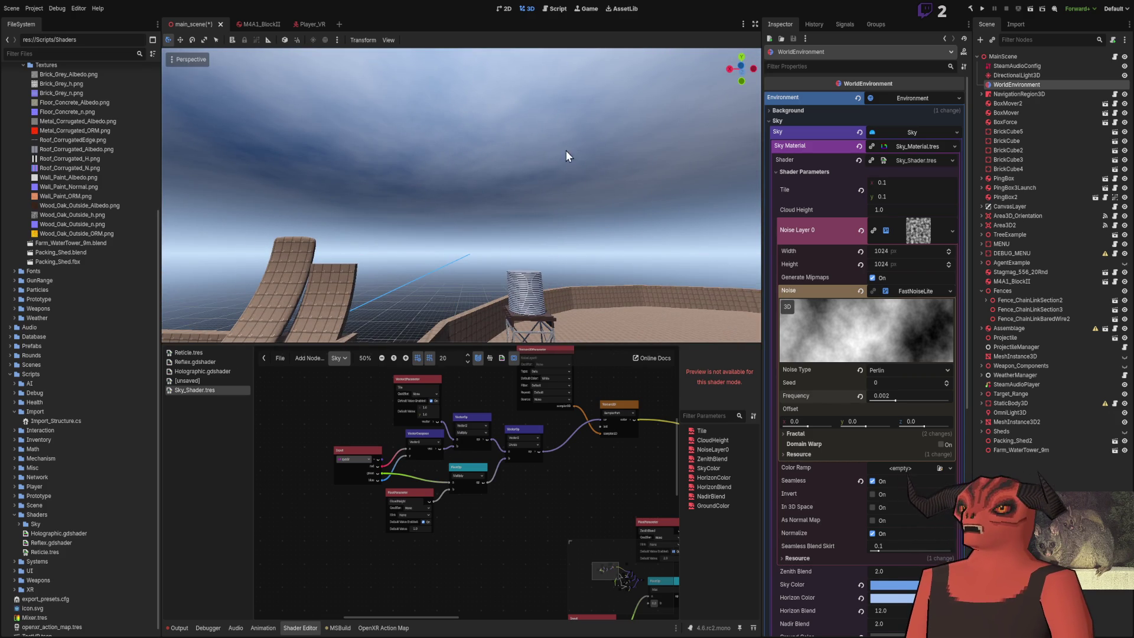
scroll(877, 444, down, 6)
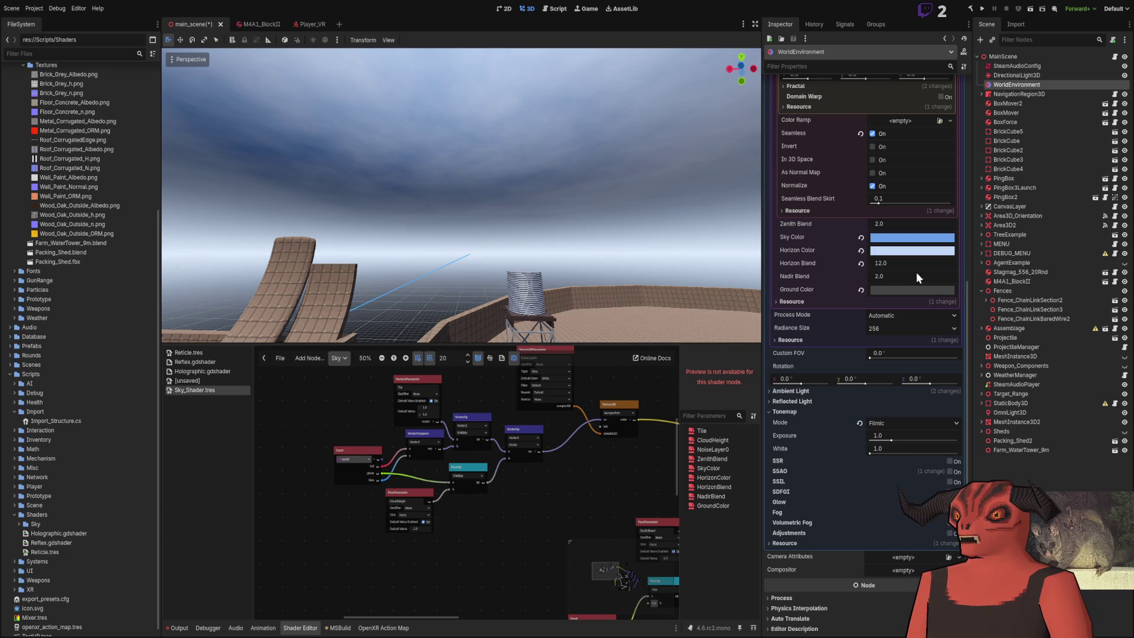
Step: Nudge Nadir Blend up slightly and lower Zenith Blend to 0.5
drag(868, 278, 889, 273)
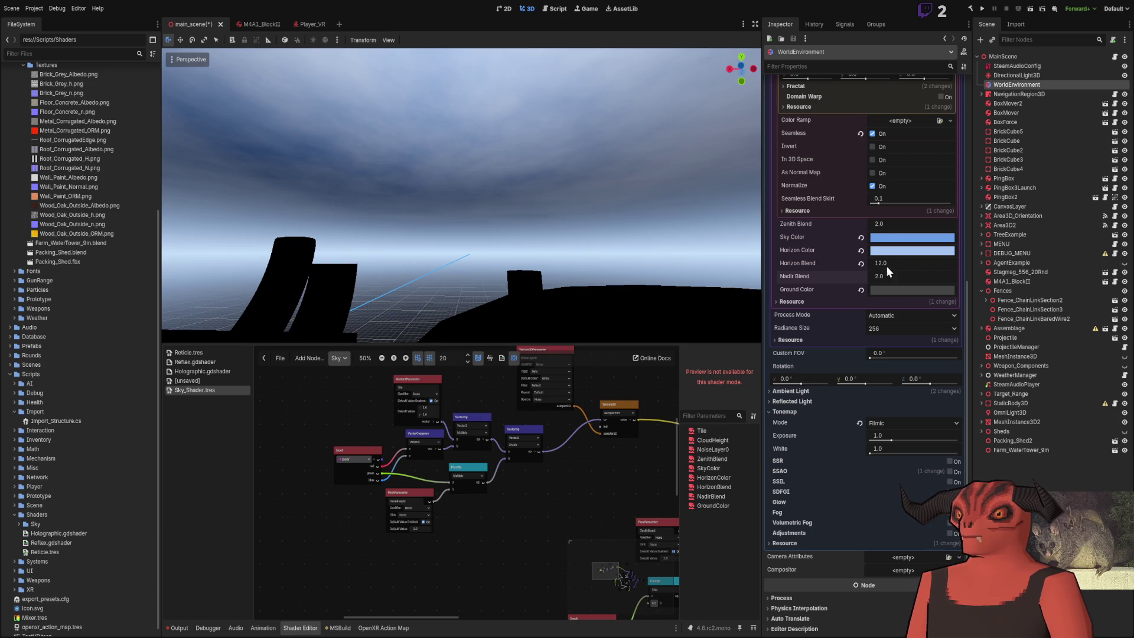
mouse_move(883, 227)
mouse_down()
mouse_move(853, 226)
mouse_move(863, 227)
mouse_up()
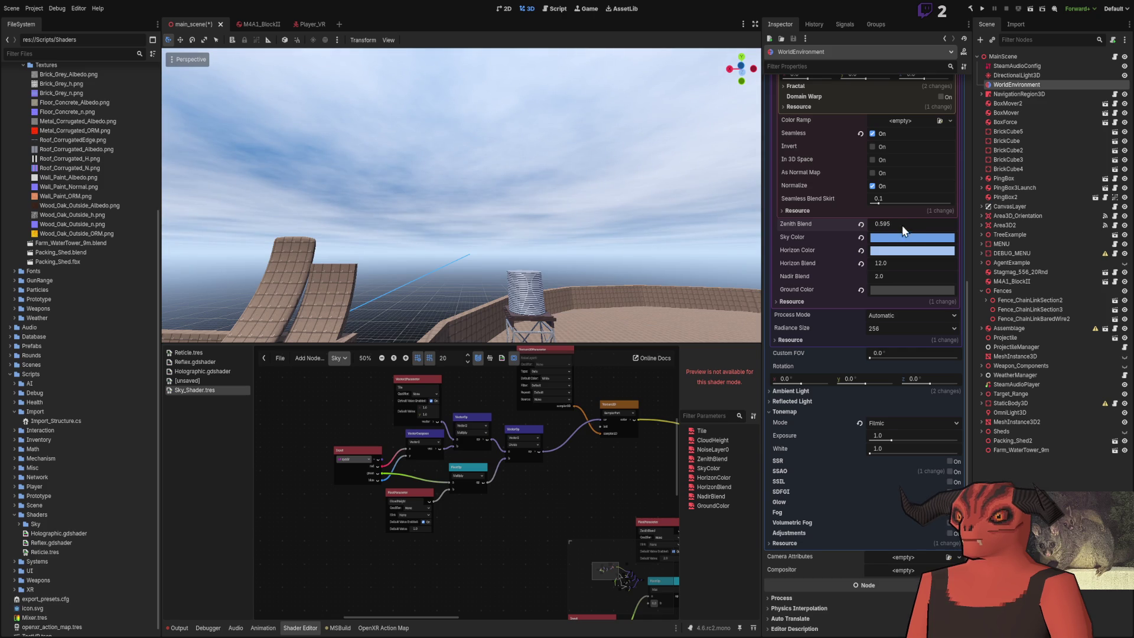
text(5)
key(Return)
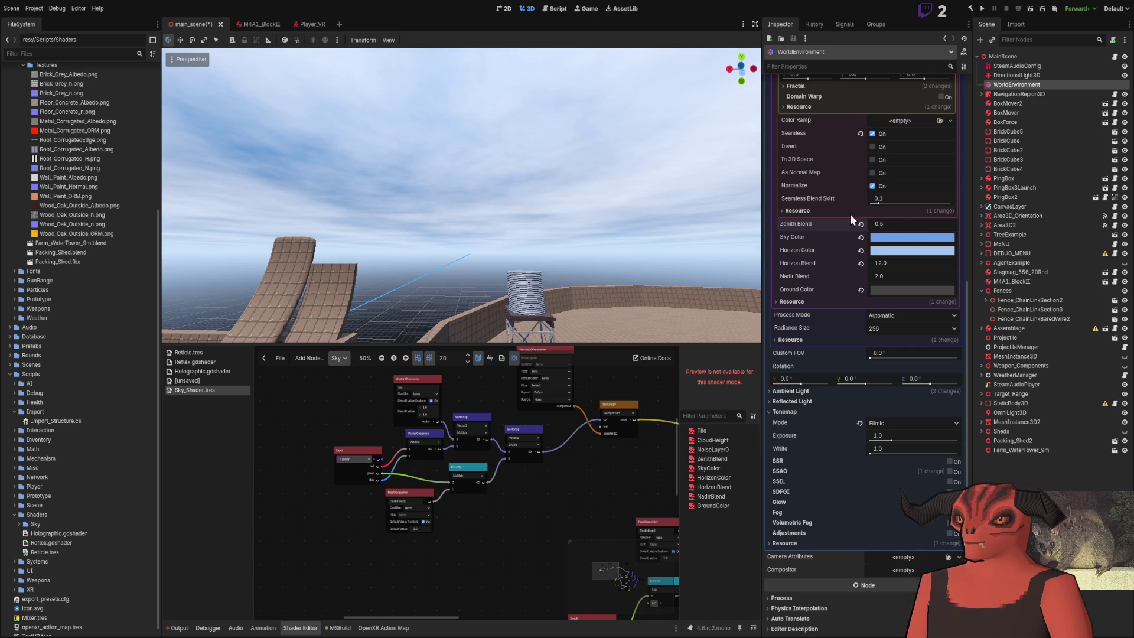
Step: Fly the view back out of the building toward the shed and save the main scene
key(s)
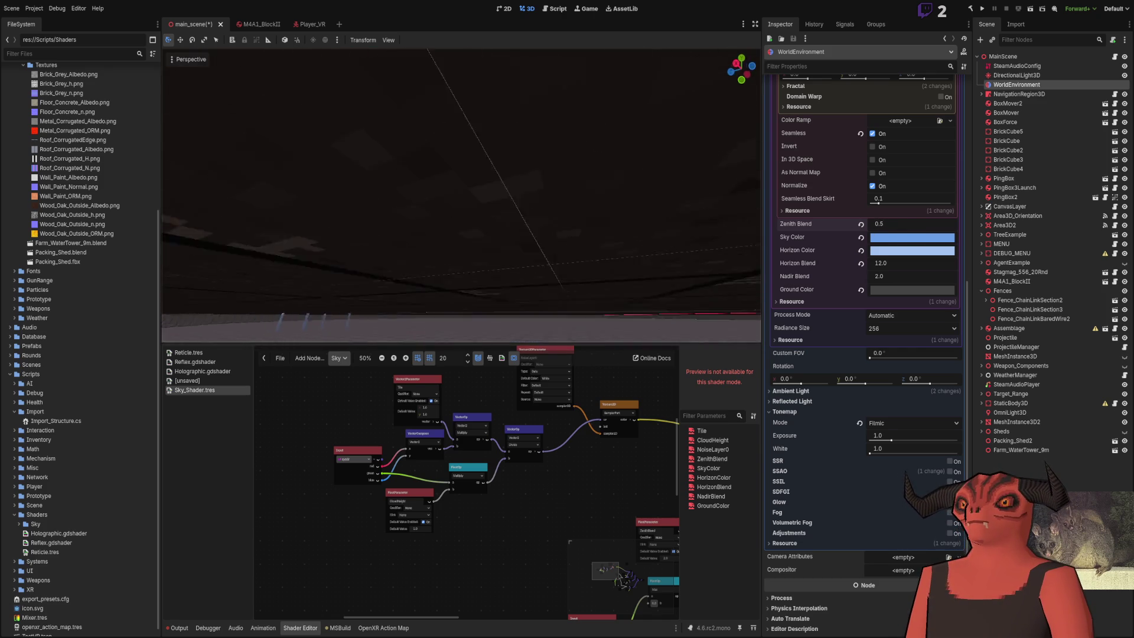
key(w)
key(ctrl+s)
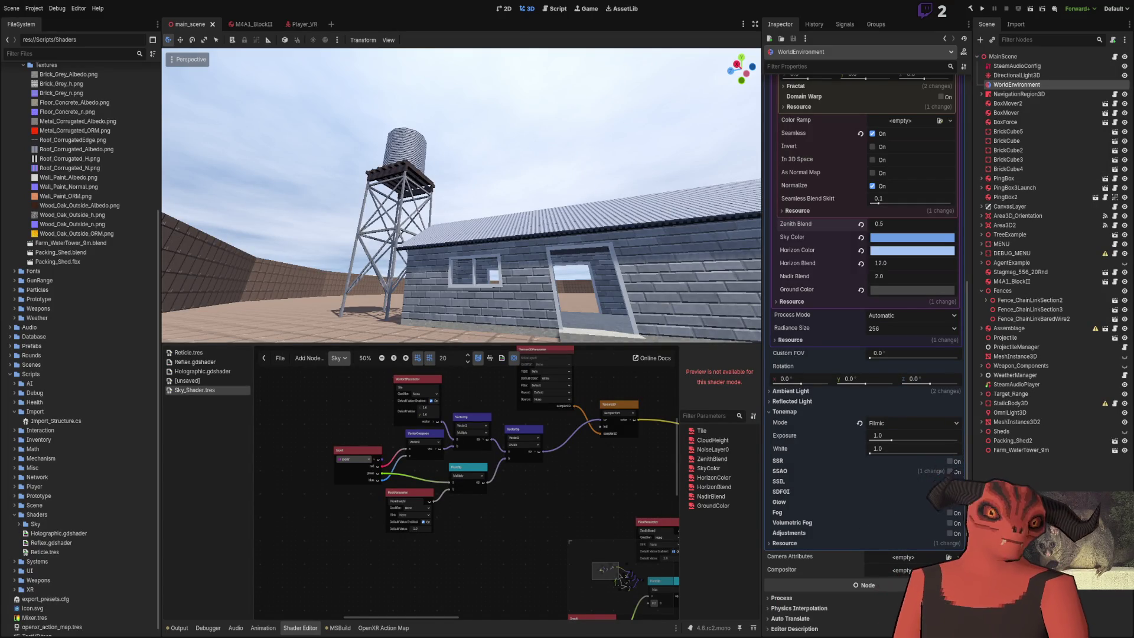
key(w)
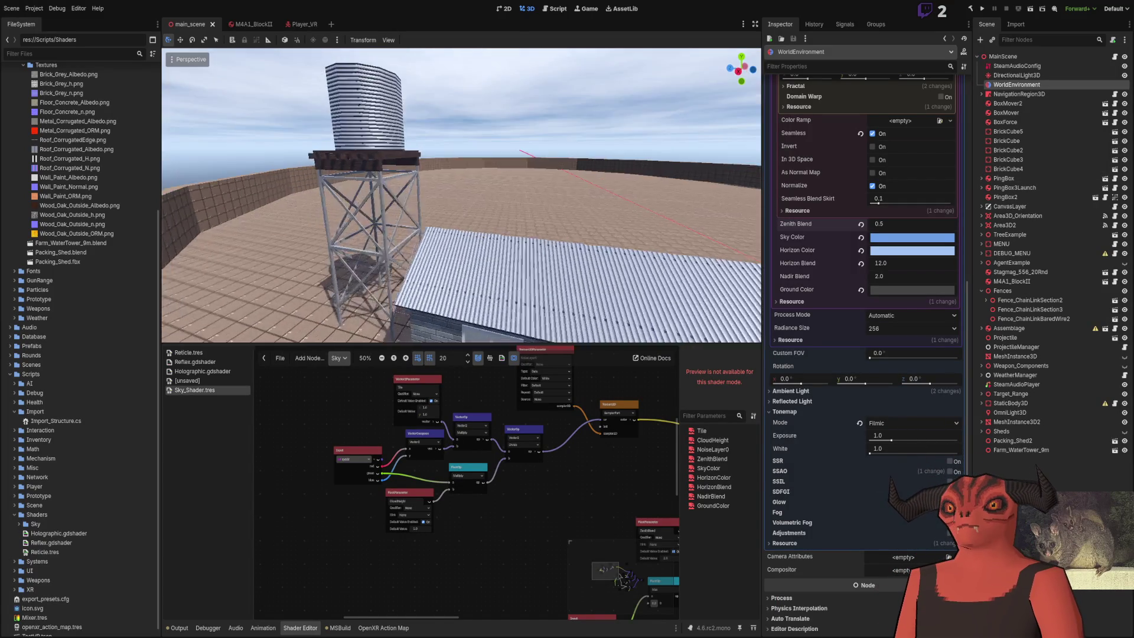
scroll(461, 195, up, 1)
key(s)
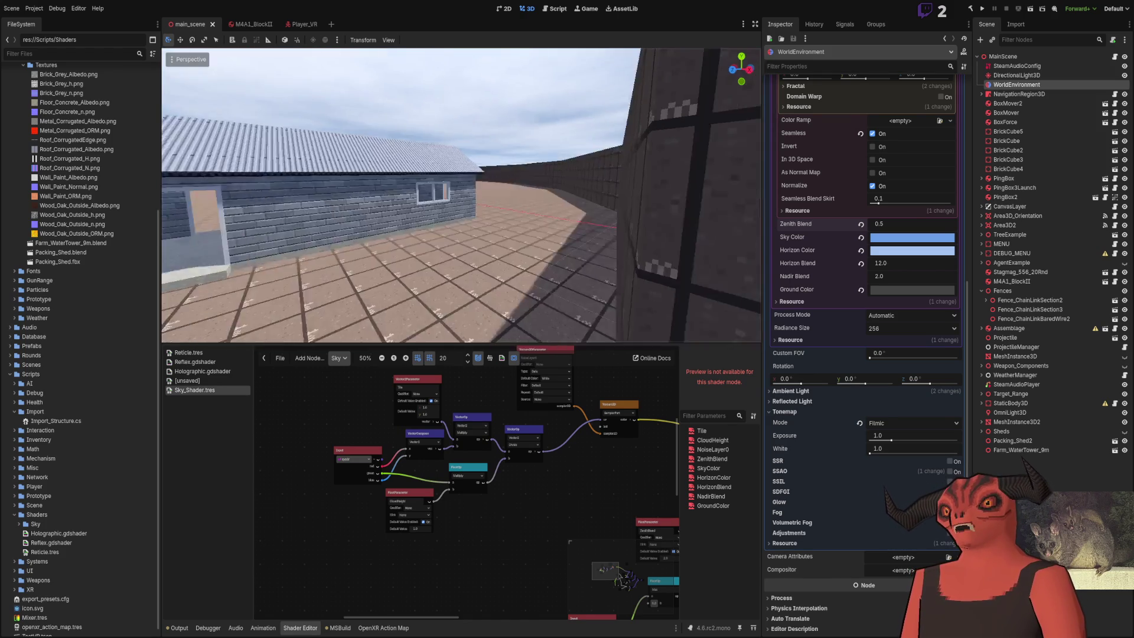
key(e)
key(w)
key(s)
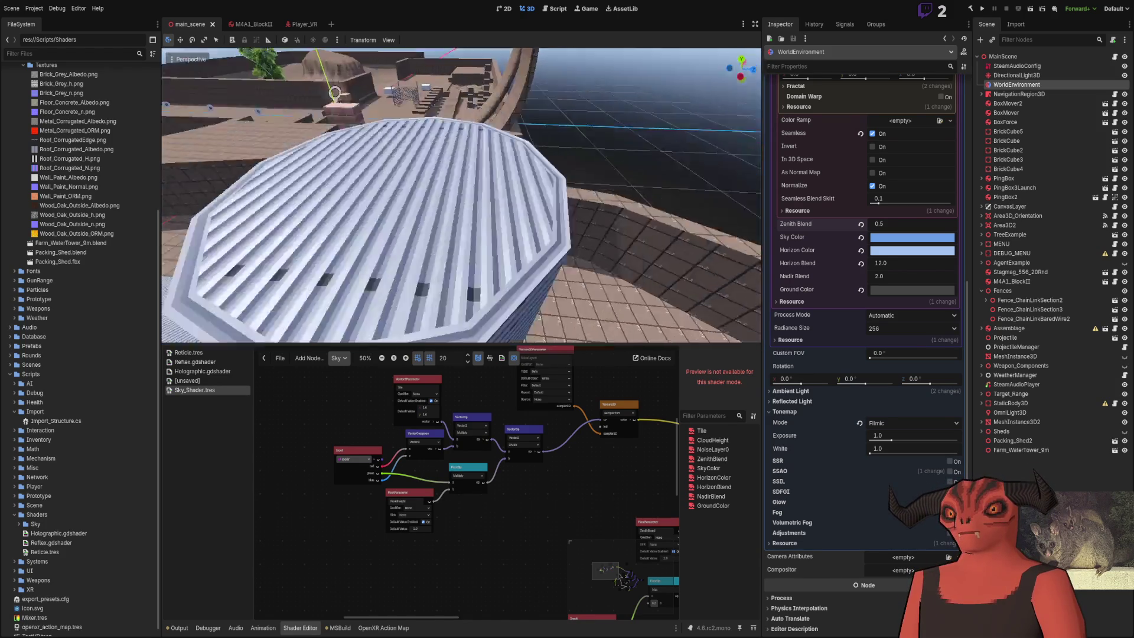
key(q)
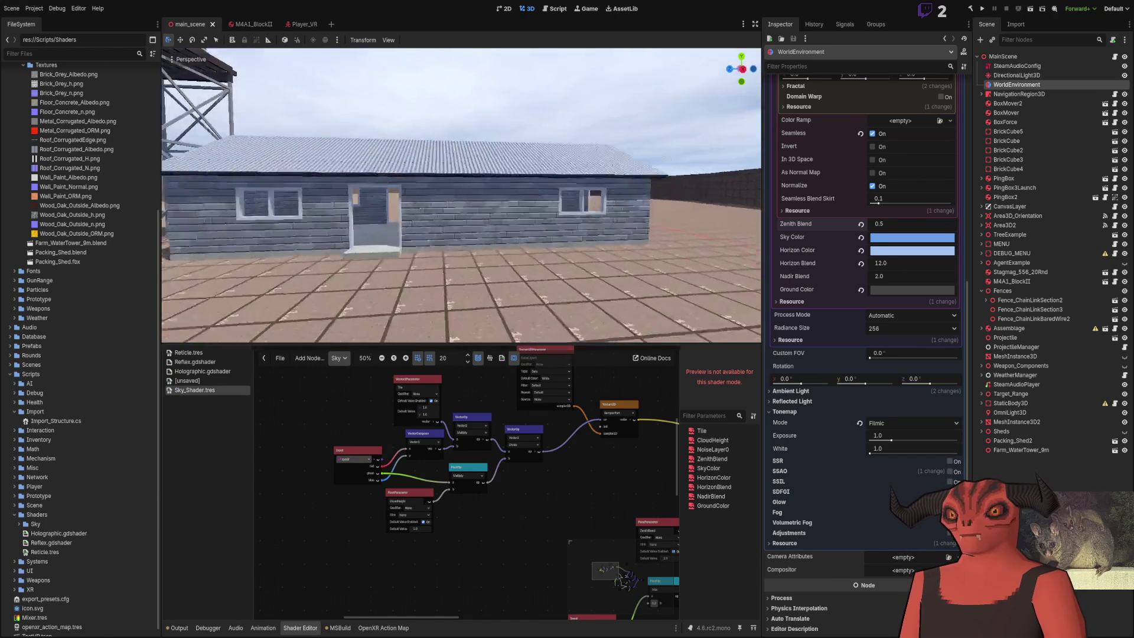
key(w)
key(s)
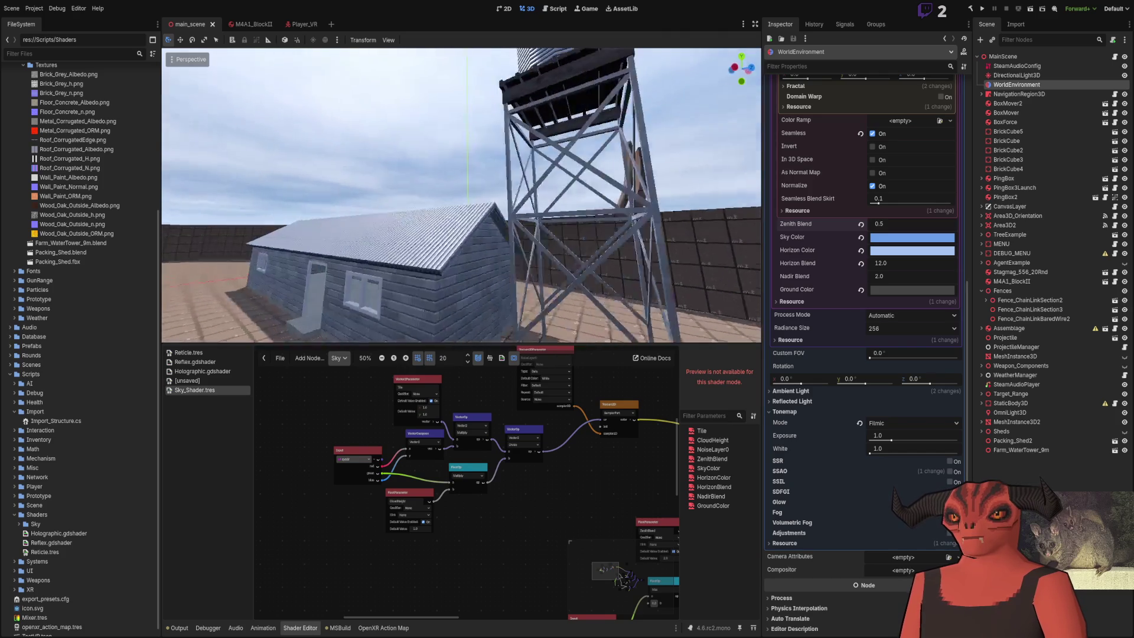
key(e)
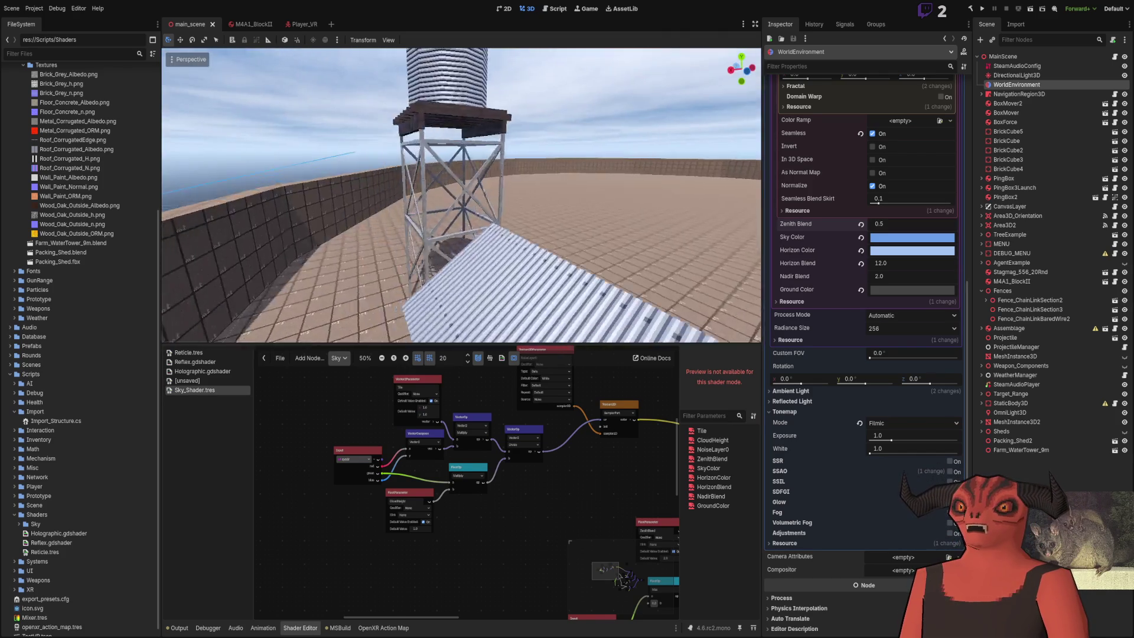
key(s)
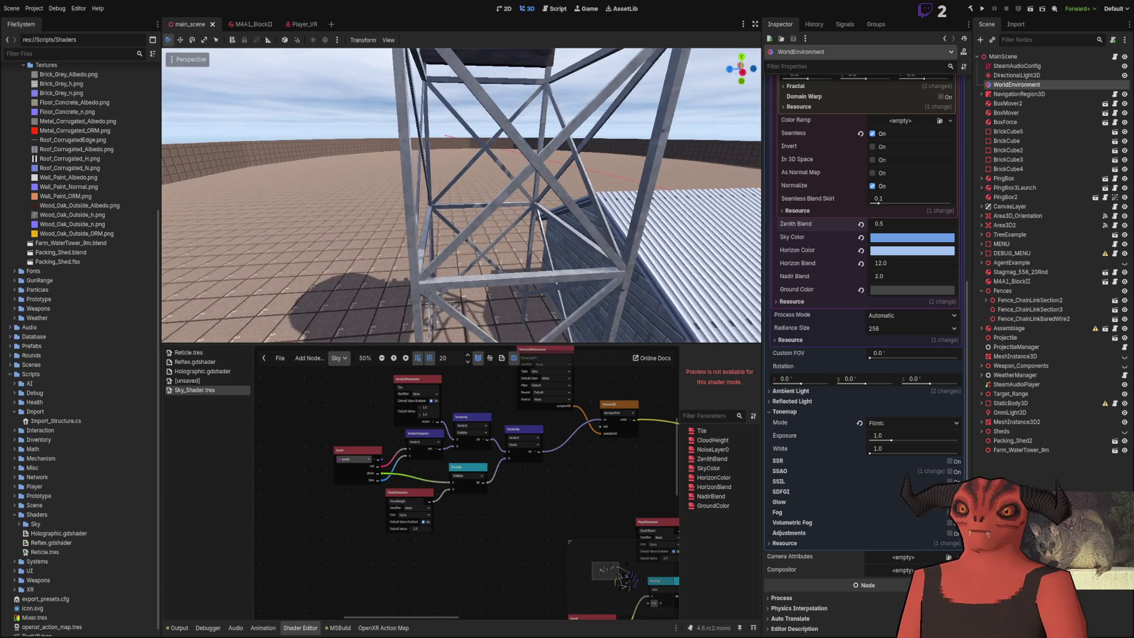
key(s)
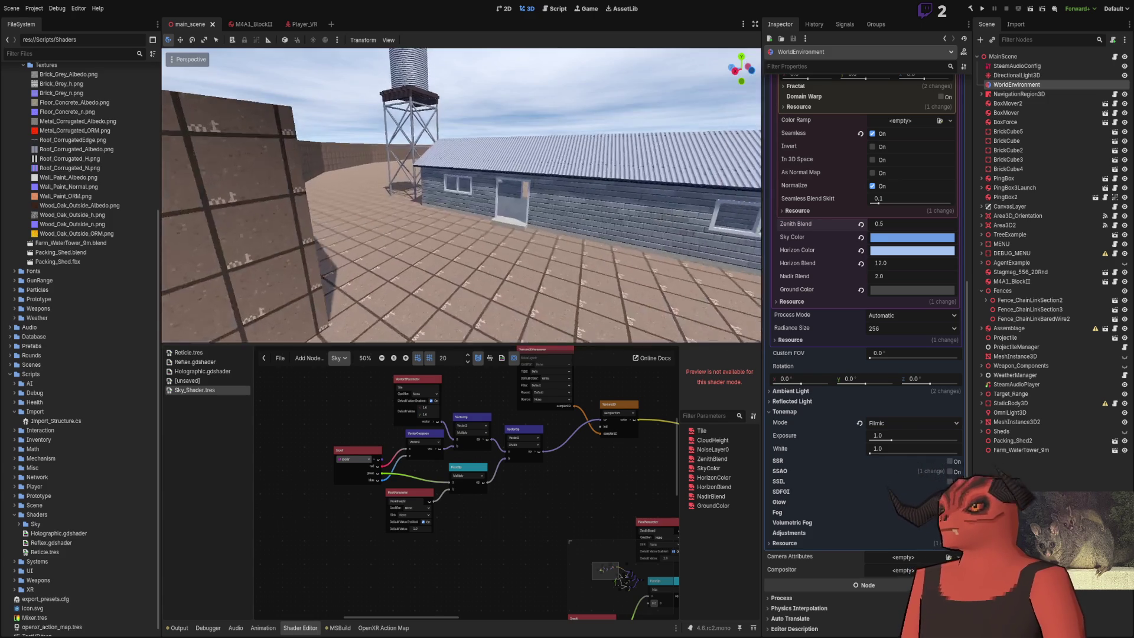
key(s)
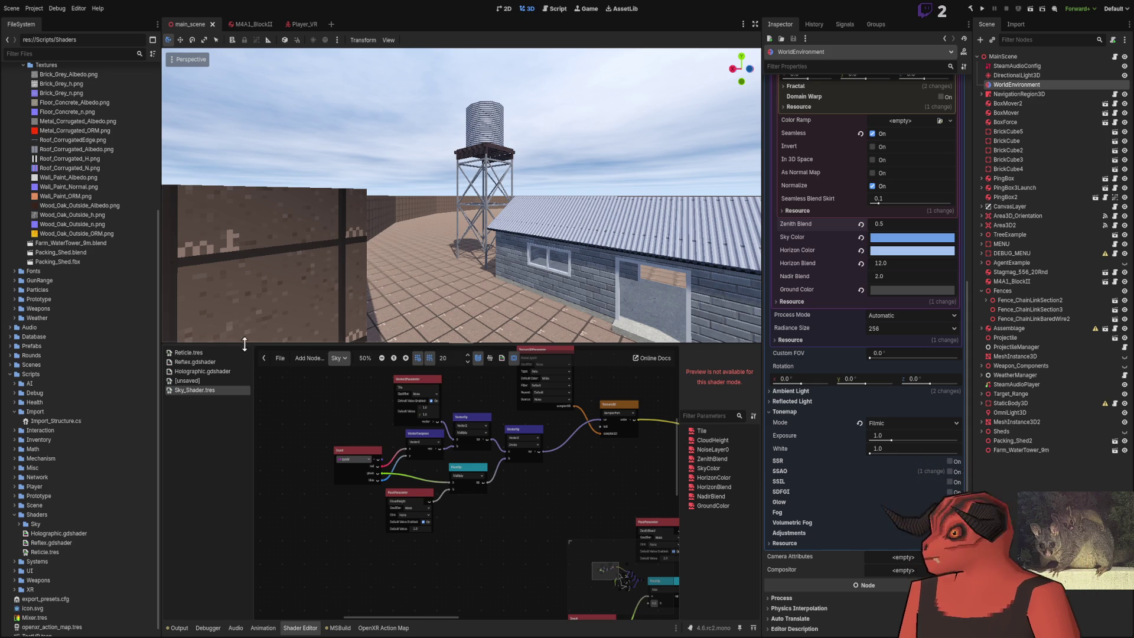
mouse_move(254, 335)
mouse_down()
mouse_move(488, 286)
mouse_move(650, 283)
mouse_move(473, 283)
mouse_move(493, 215)
mouse_move(372, 239)
mouse_move(360, 227)
mouse_up()
click(873, 185)
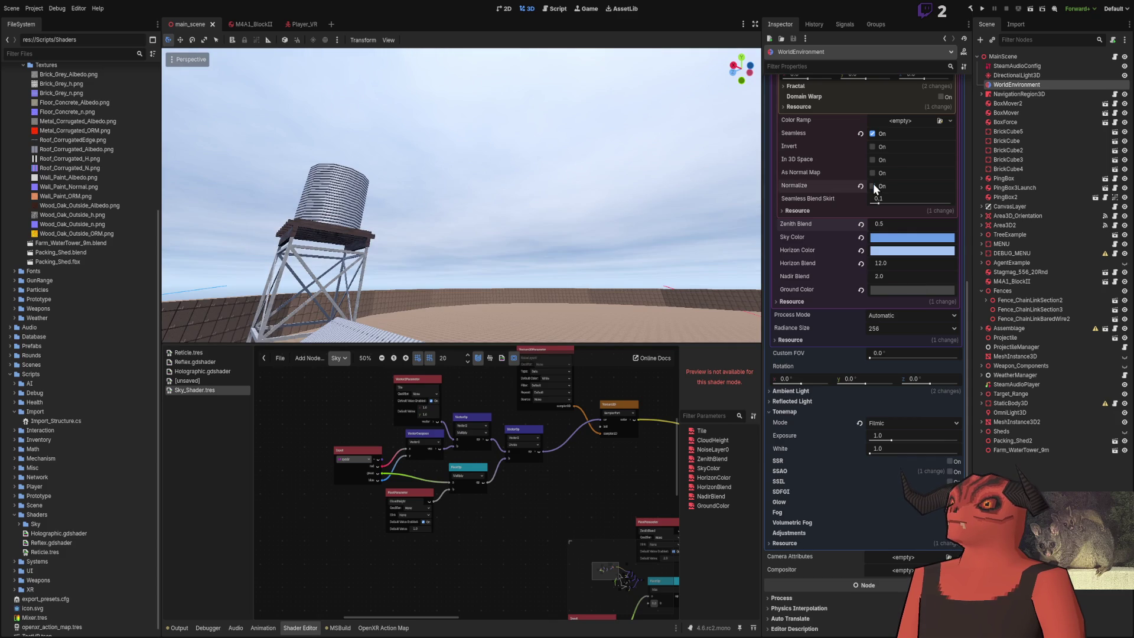
click(873, 185)
drag(460, 194, 419, 205)
click(871, 185)
click(873, 184)
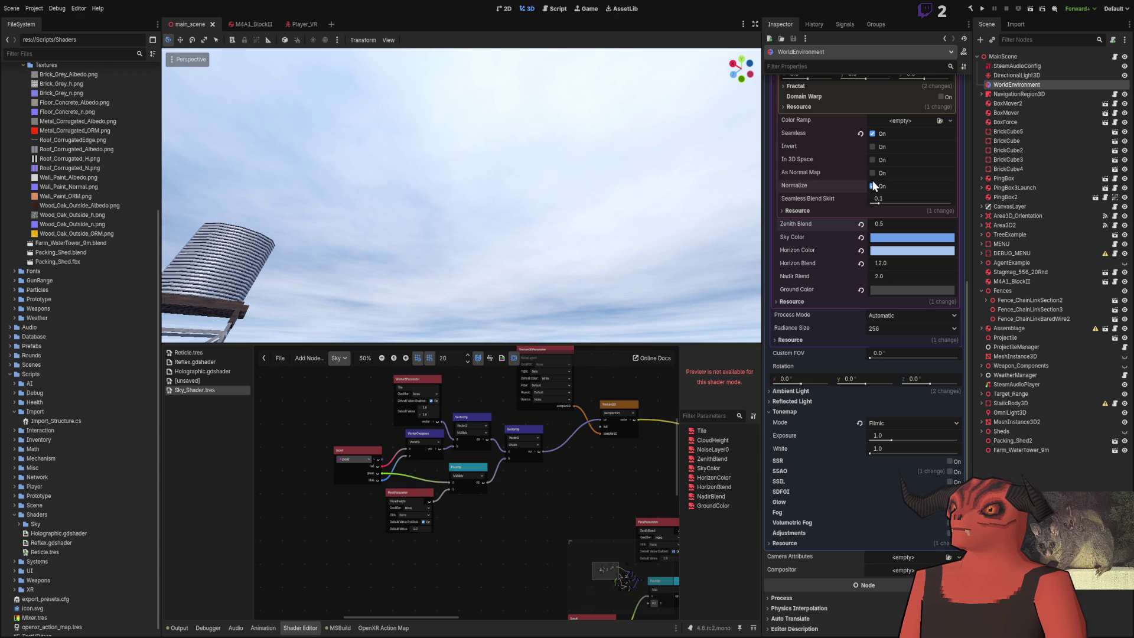
click(872, 133)
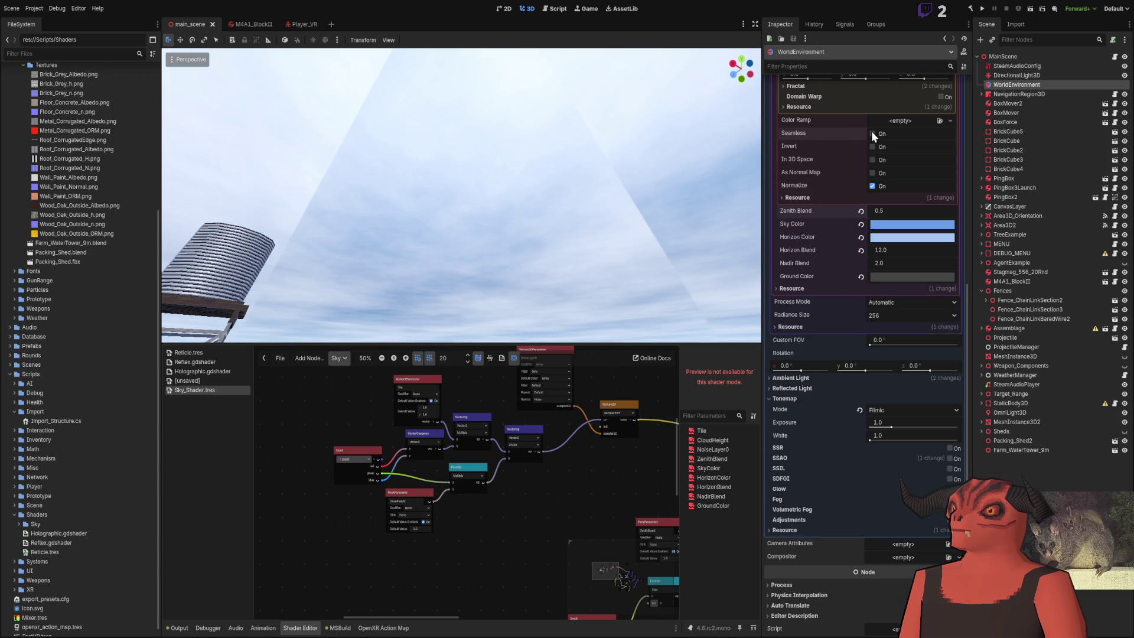
click(873, 133)
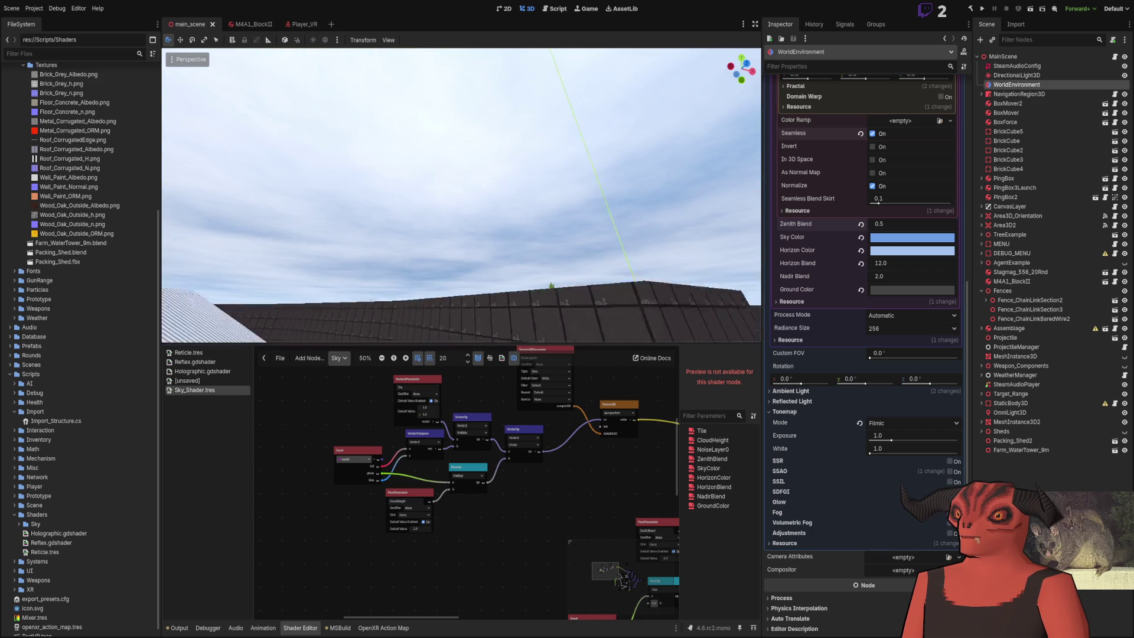
scroll(818, 194, up, 5)
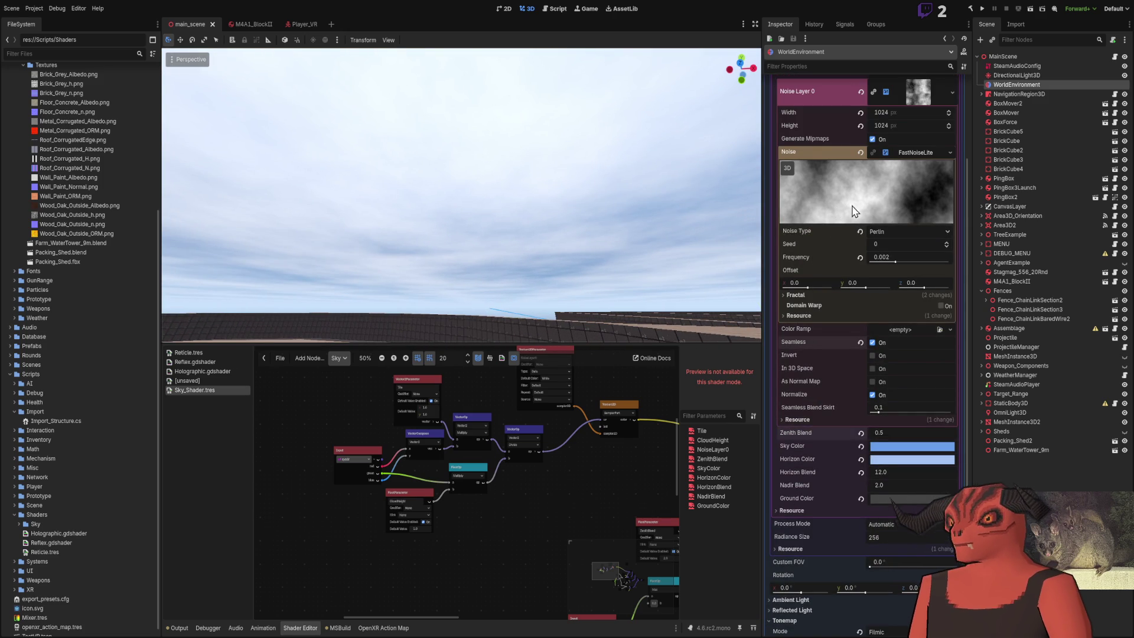
Step: Drag the FastNoiseLite Seed up to 34, then deselect the WorldEnvironment
drag(870, 242, 901, 244)
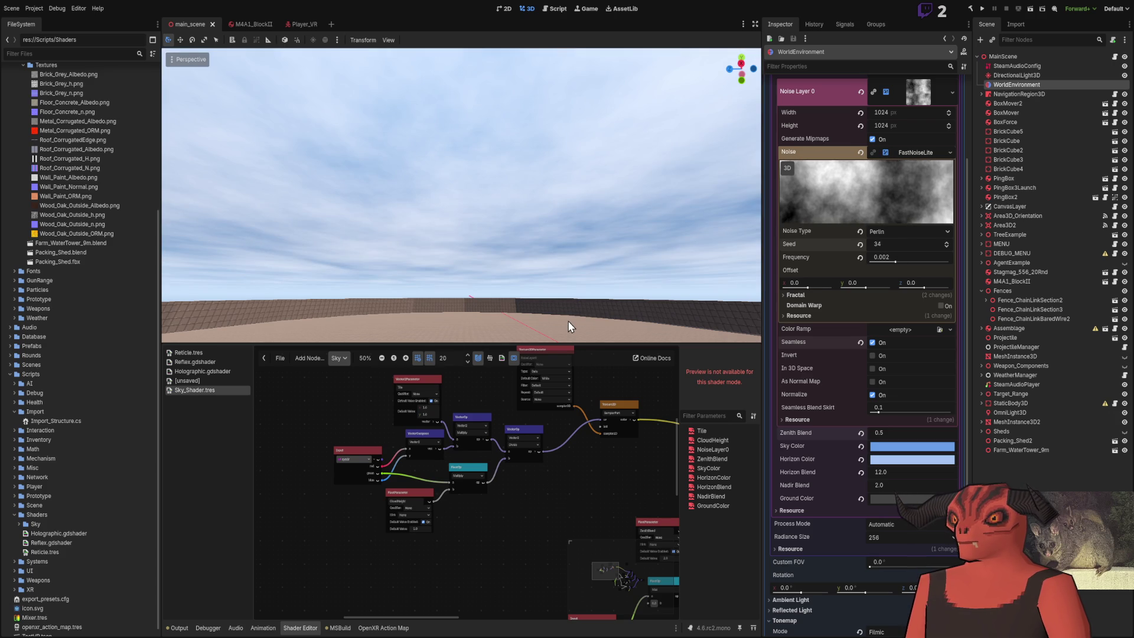
click(545, 321)
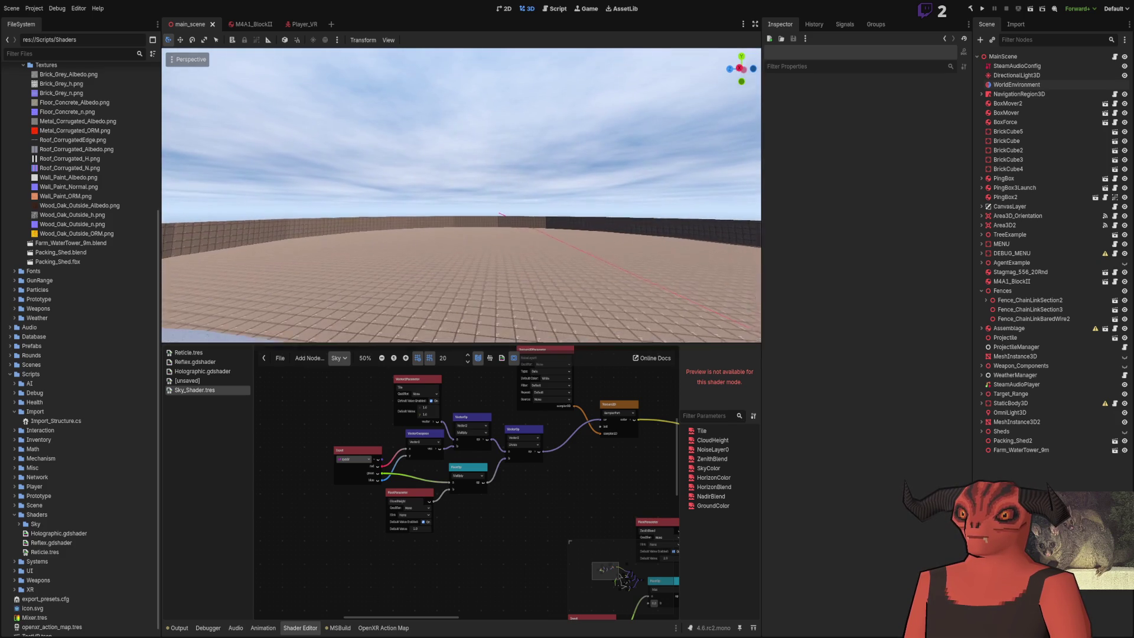
Step: Open WorldEnvironment's Noise Layer 0 Fractal settings and set Octaves to 4
click(1012, 84)
click(887, 247)
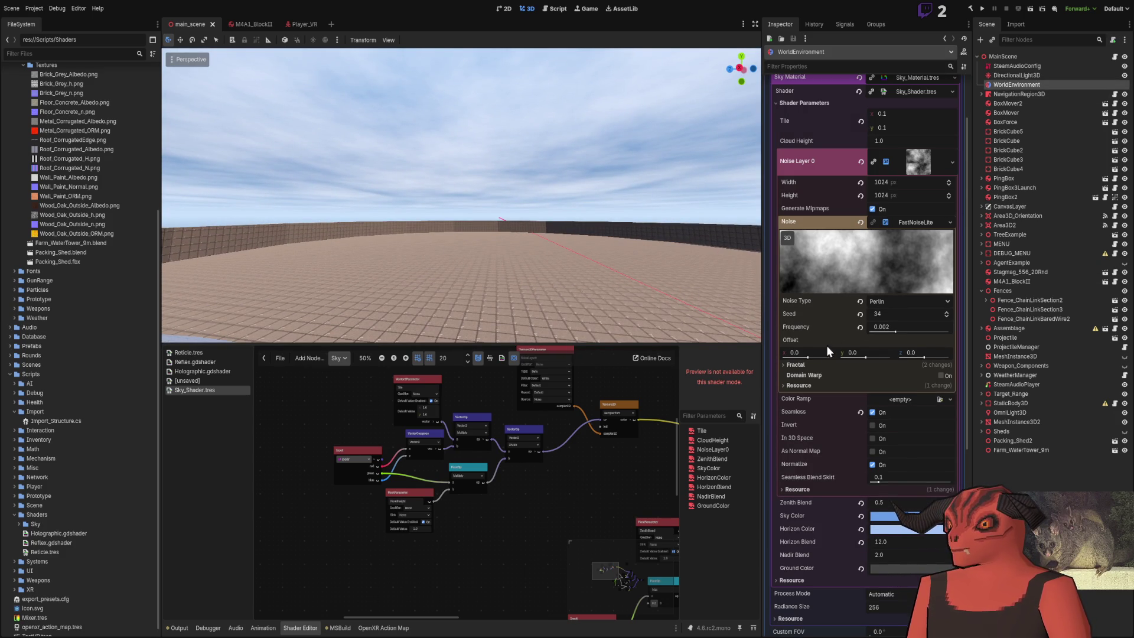
click(807, 365)
mouse_move(888, 391)
mouse_down()
mouse_move(857, 391)
mouse_move(912, 389)
mouse_up()
drag(595, 254, 595, 208)
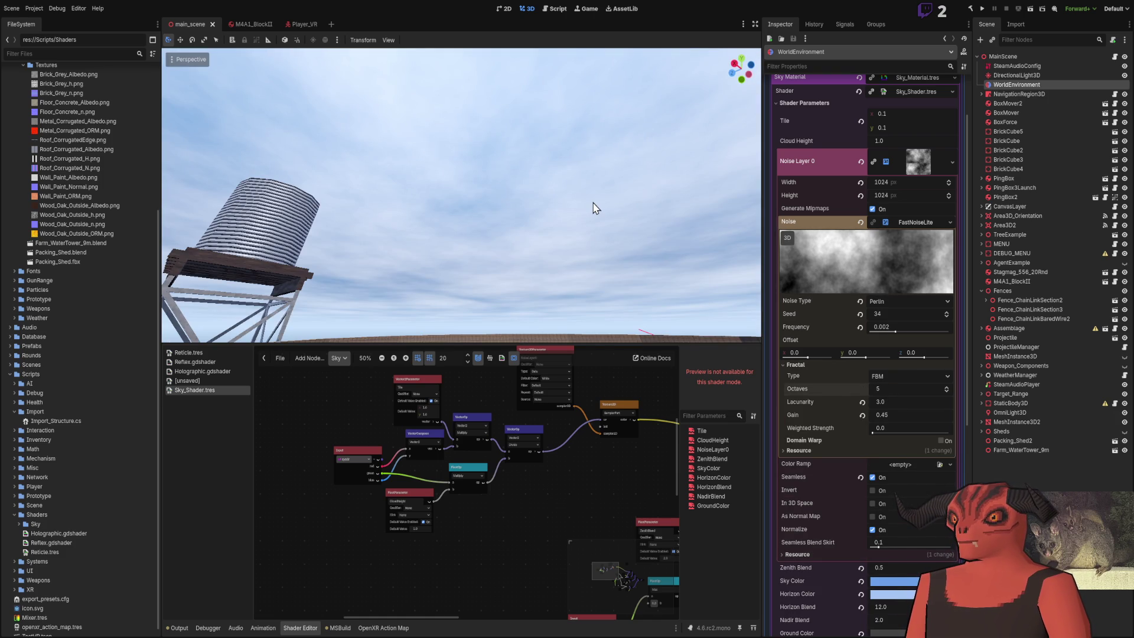
text(4)
key(Return)
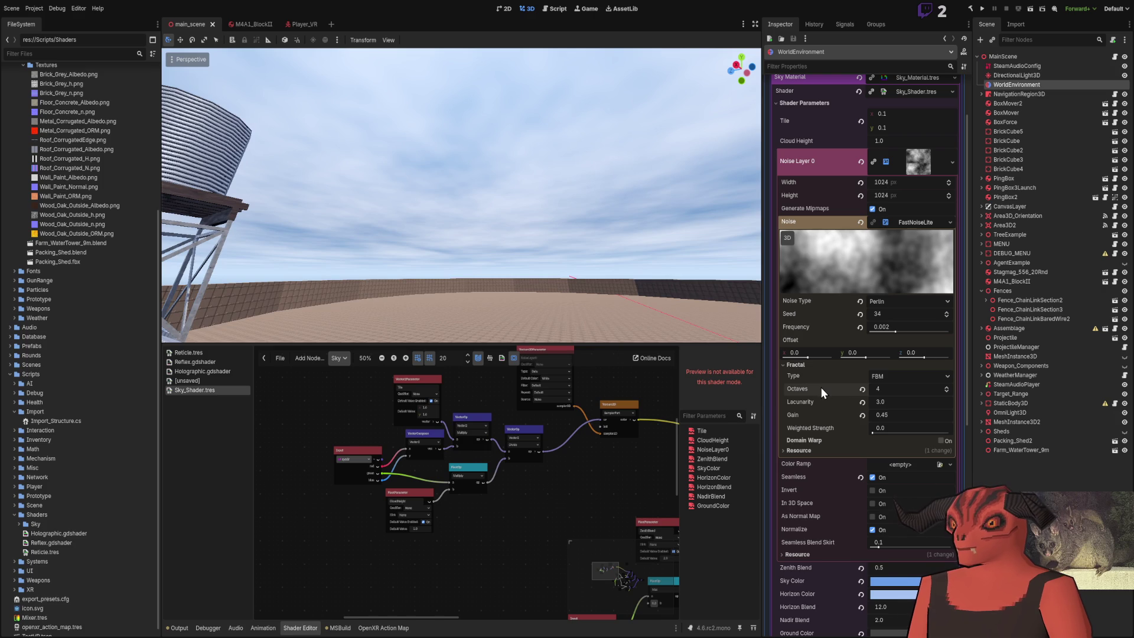
Step: Set Lacunarity to 4.0 after trying 2.0, then adjust the fractal Gain
click(912, 399)
text(2)
key(Return)
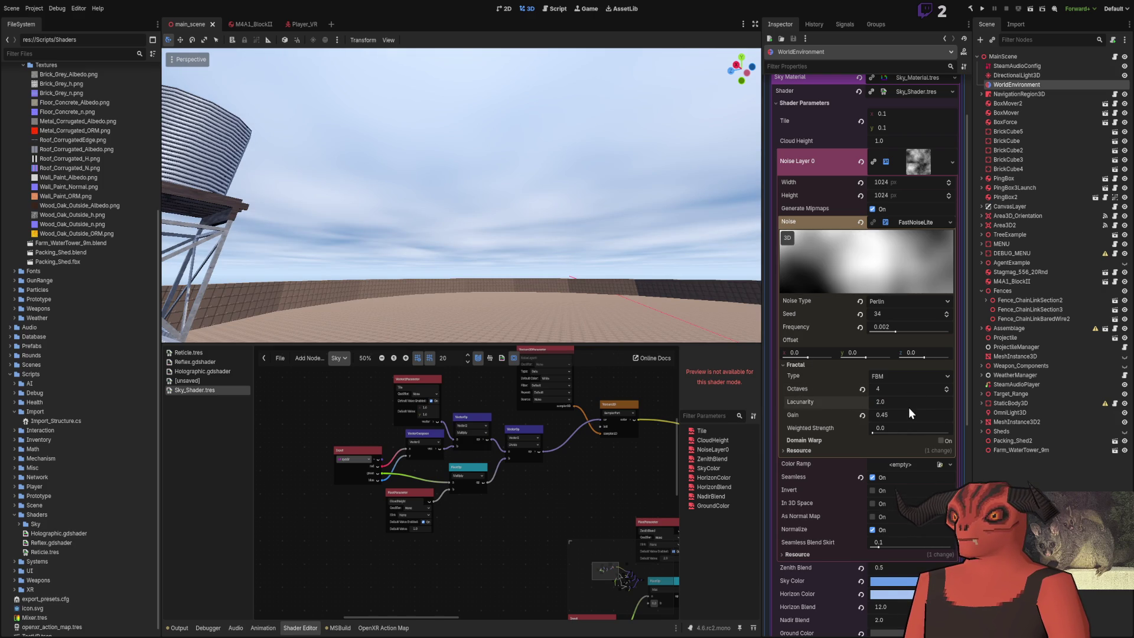
click(908, 401)
text(4)
key(Return)
mouse_move(659, 321)
mouse_down()
mouse_move(642, 264)
mouse_move(596, 260)
mouse_move(582, 292)
mouse_up()
mouse_move(890, 415)
mouse_down()
mouse_move(936, 415)
mouse_move(845, 415)
mouse_move(877, 432)
mouse_move(949, 432)
mouse_move(872, 431)
mouse_up()
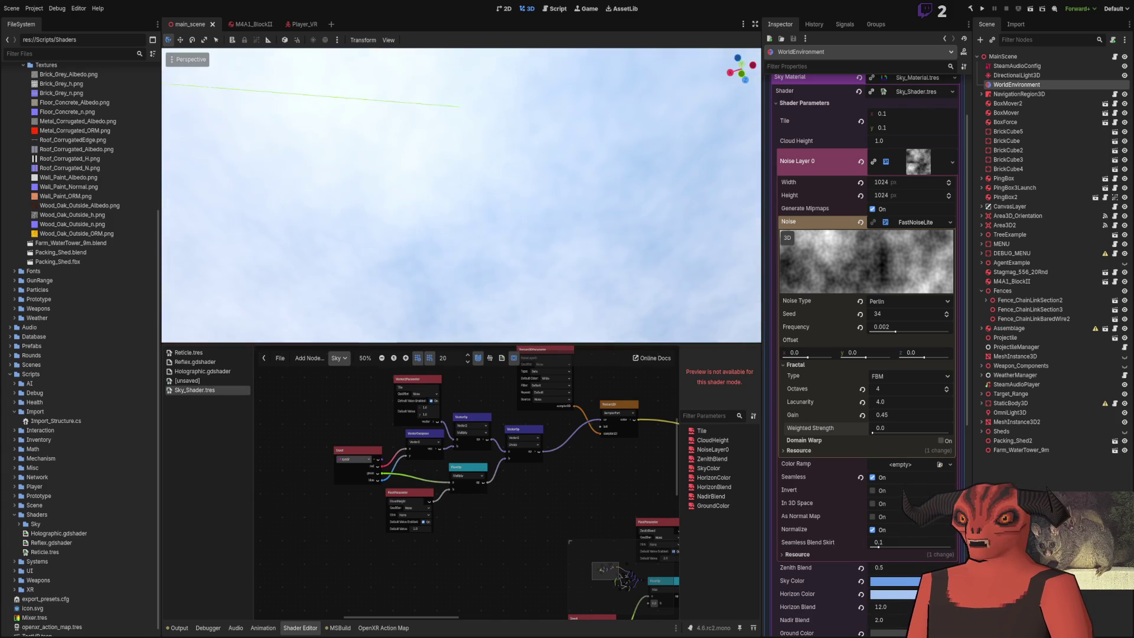
Step: Raise noise frequency to 0.01 and reset the seed to 0, keeping lacunarity at 4.0
drag(896, 332, 908, 332)
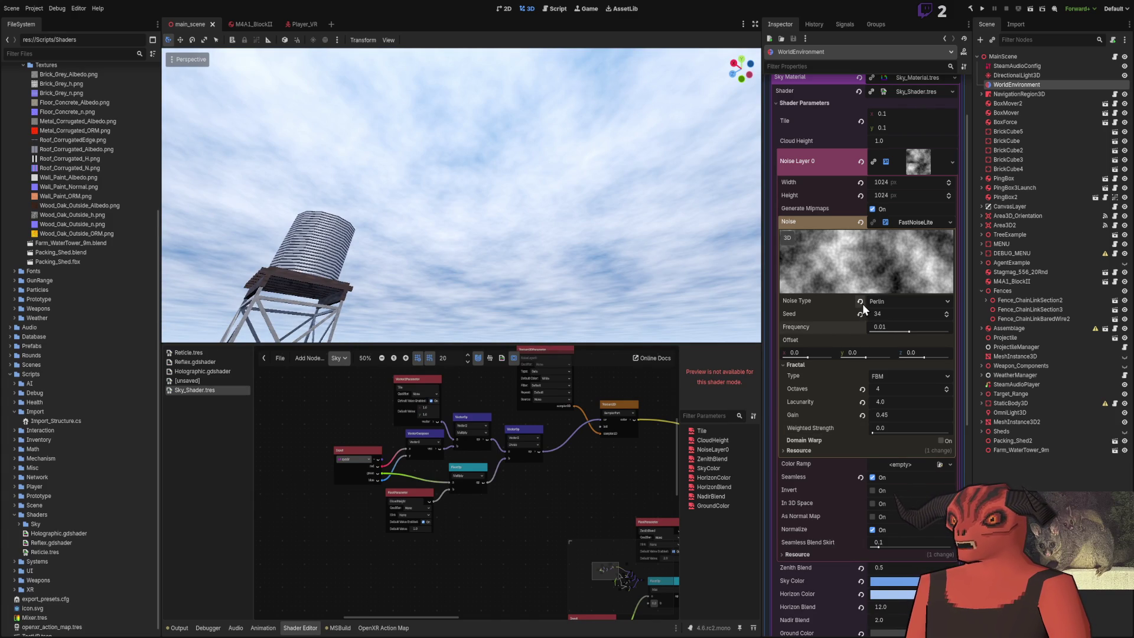
click(860, 314)
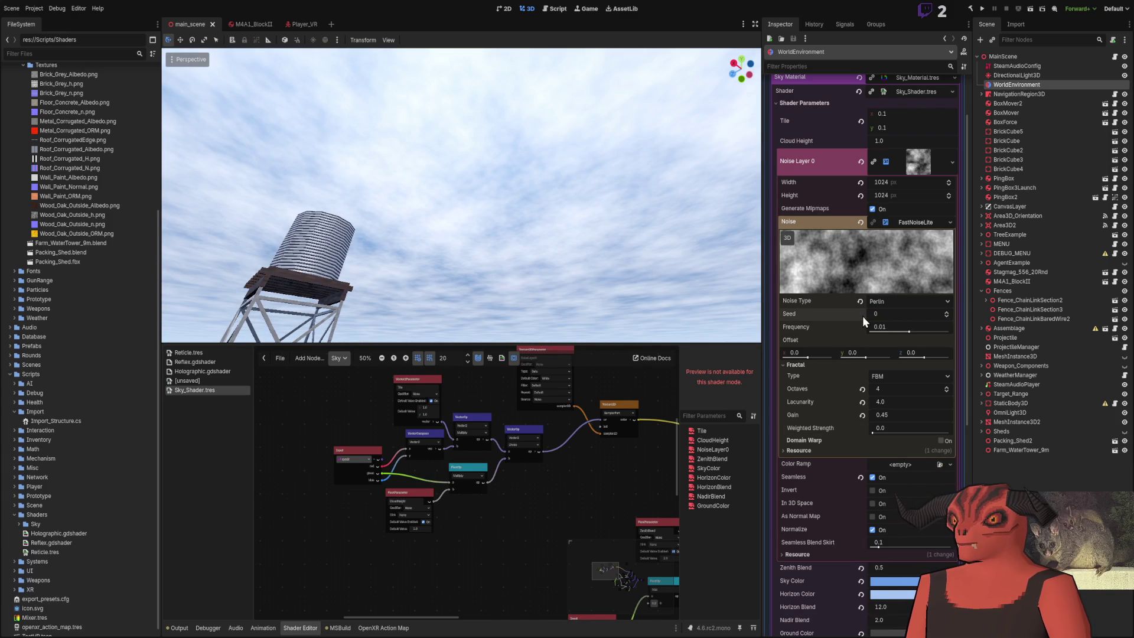
drag(887, 413, 887, 414)
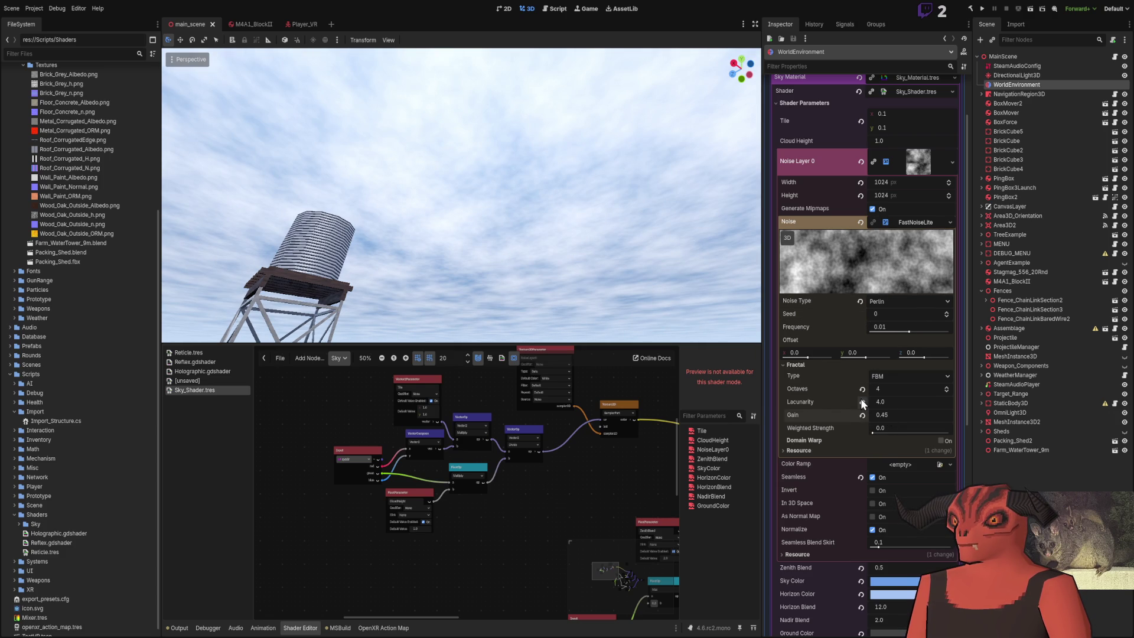
mouse_move(867, 402)
mouse_down()
mouse_move(880, 402)
mouse_move(862, 402)
mouse_move(819, 330)
mouse_up()
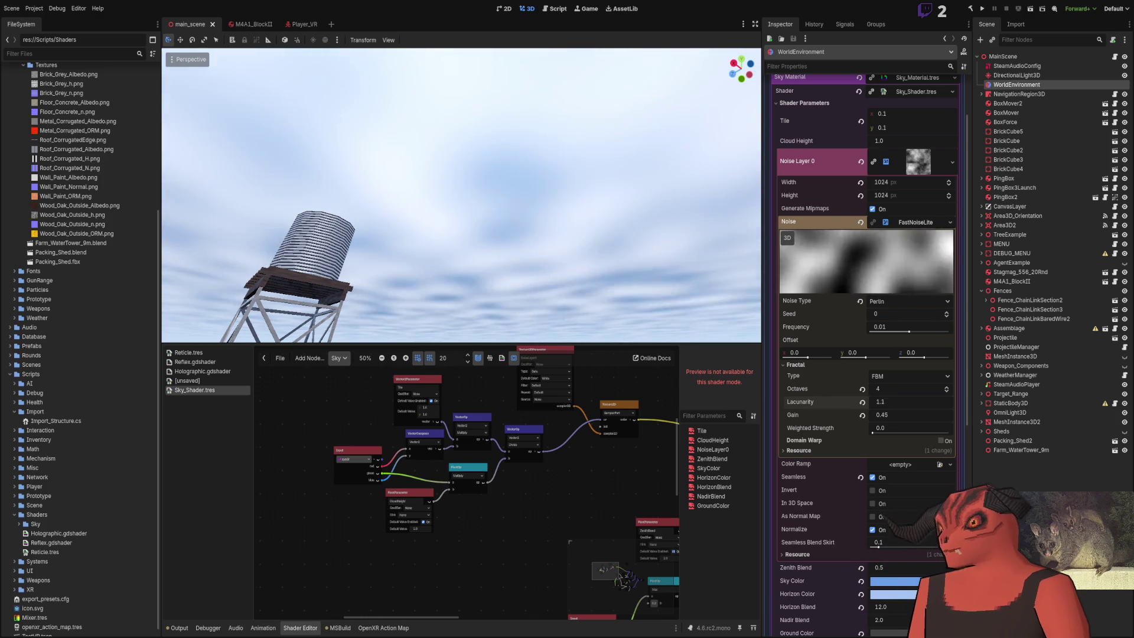
key(ctrl+z)
click(788, 365)
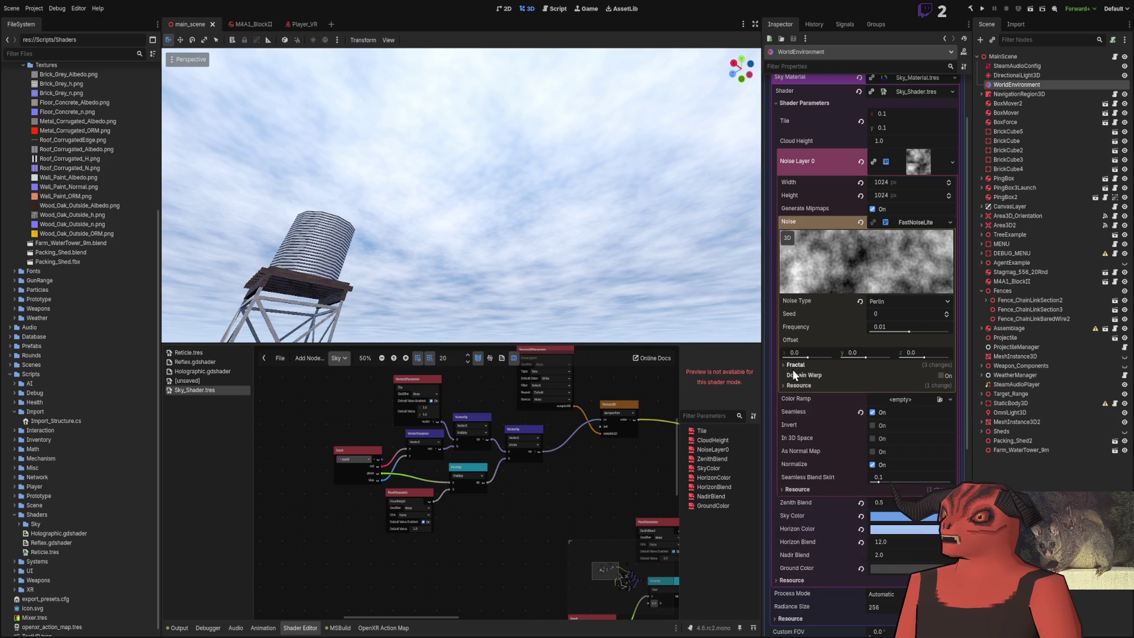
click(795, 365)
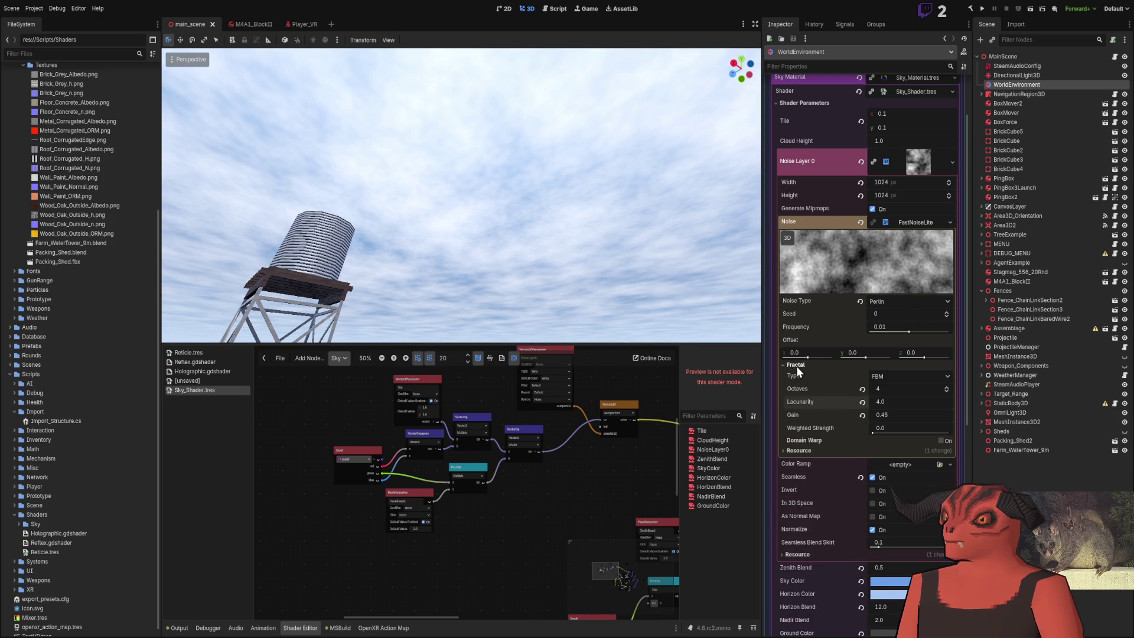
Step: Reduce fractal Octaves to 2 and lower Lacunarity to about 2.9
mouse_move(884, 388)
mouse_down()
mouse_move(862, 388)
mouse_move(873, 388)
mouse_move(863, 364)
mouse_up()
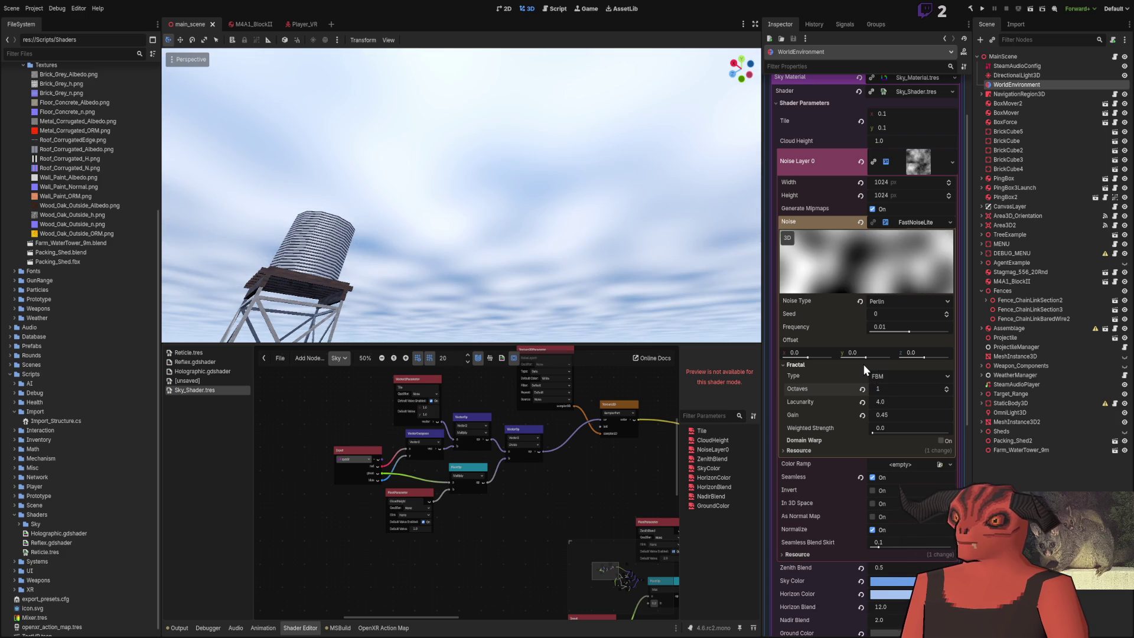
text(2)
key(Return)
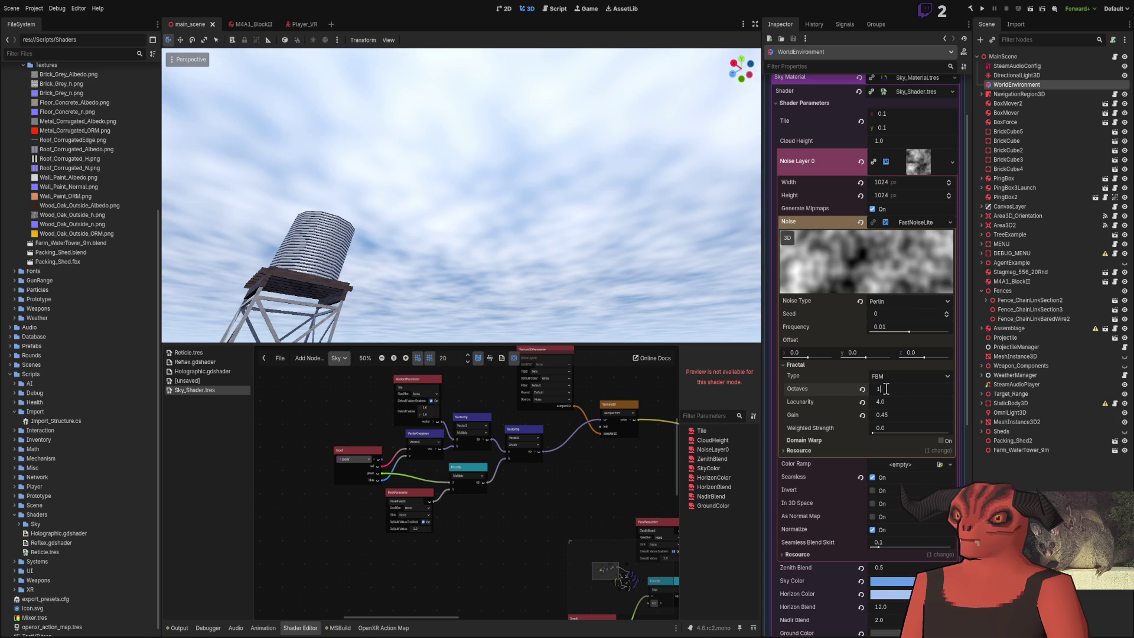
text(1)
key(Return)
drag(898, 398, 921, 413)
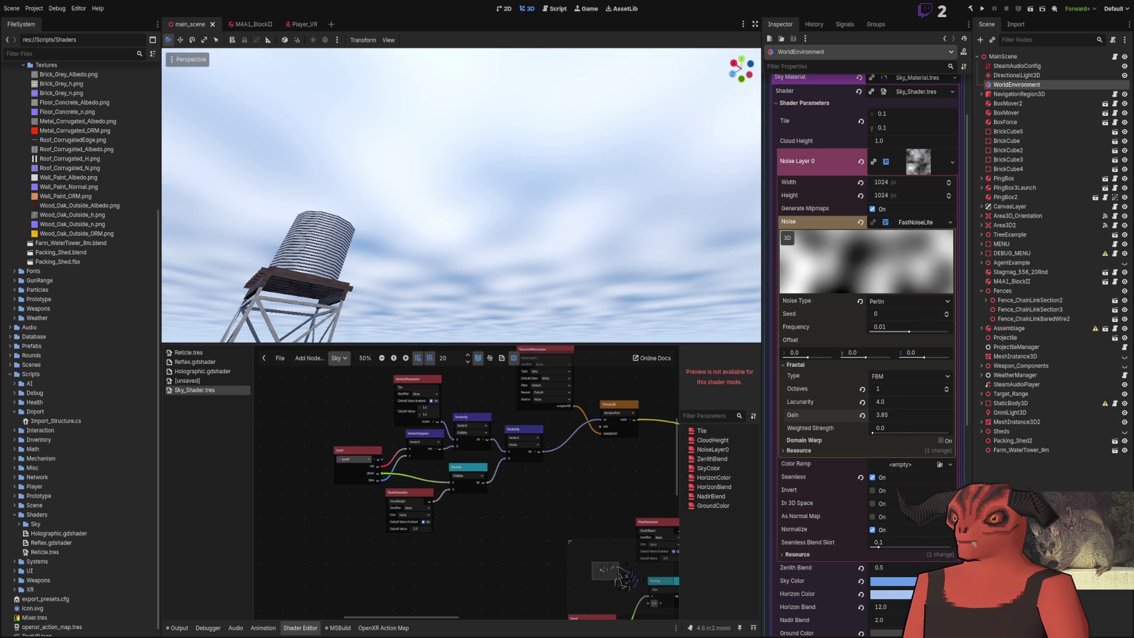
key(ctrl+z)
key(ctrl+z)
mouse_move(895, 400)
mouse_down()
mouse_move(872, 401)
mouse_move(918, 401)
mouse_move(871, 401)
mouse_move(895, 400)
mouse_up()
right_click(585, 322)
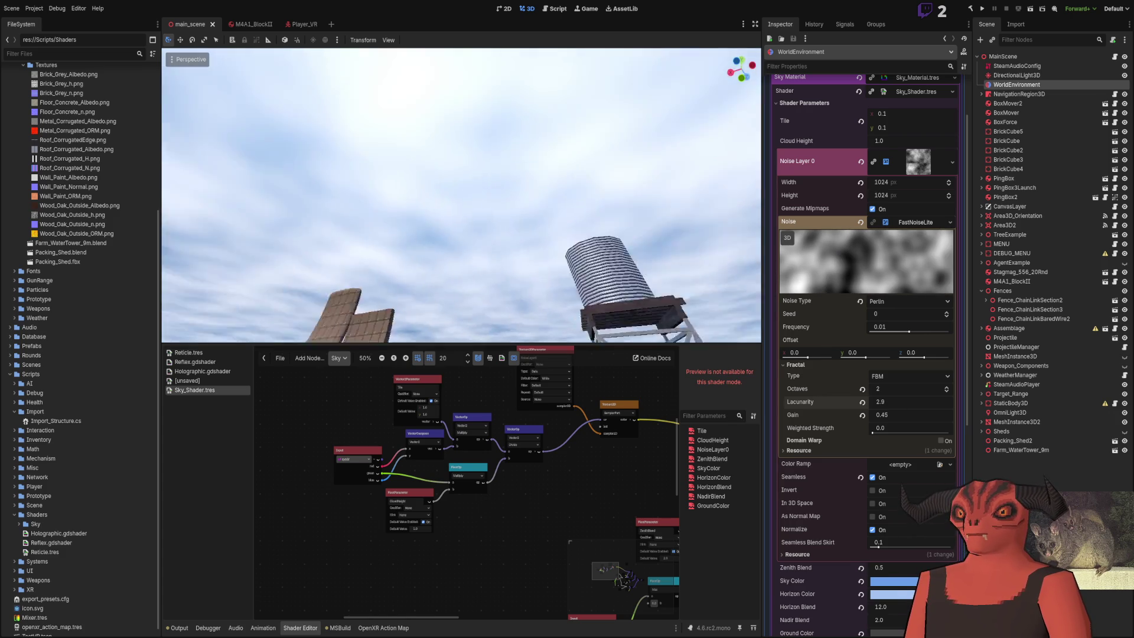
Step: Set fractal Octaves to 4 and Fractal Type to Ping-Pong
drag(883, 388, 895, 389)
click(910, 376)
click(898, 413)
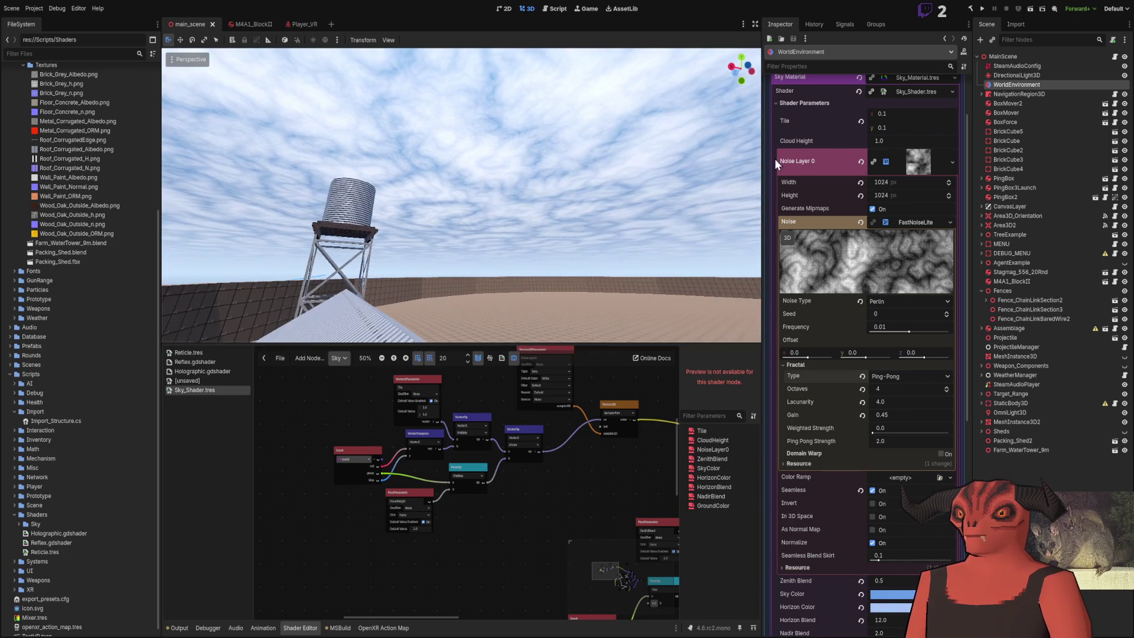
Step: Tune the sky's Cloud Height to 0.9 and nudge noise frequency to 0.008
text(2)
key(Return)
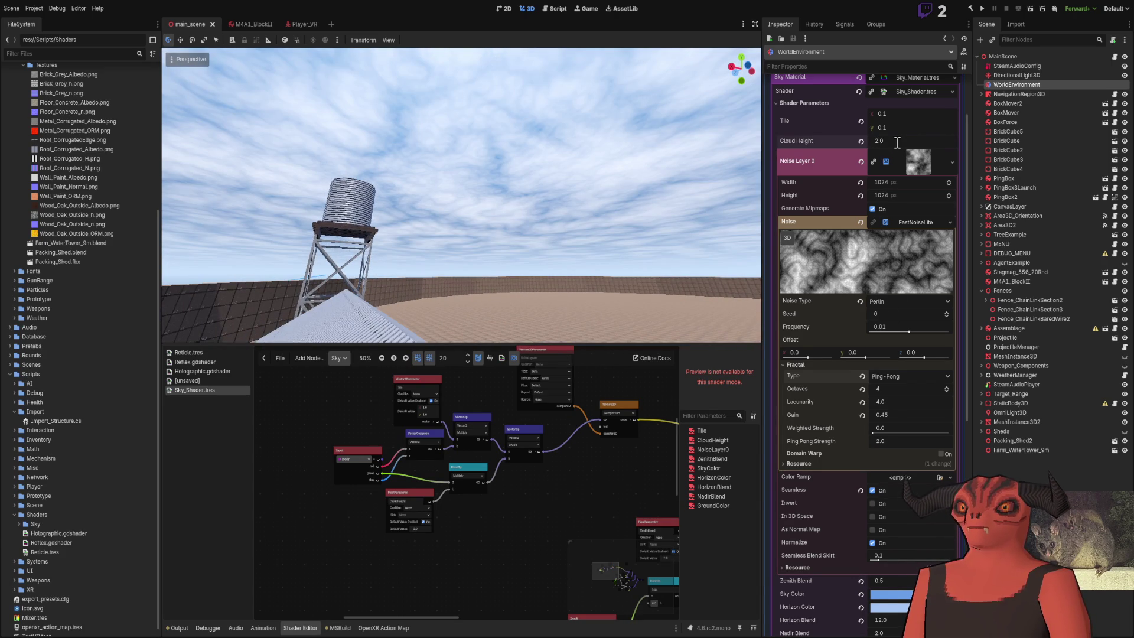
drag(880, 141, 860, 140)
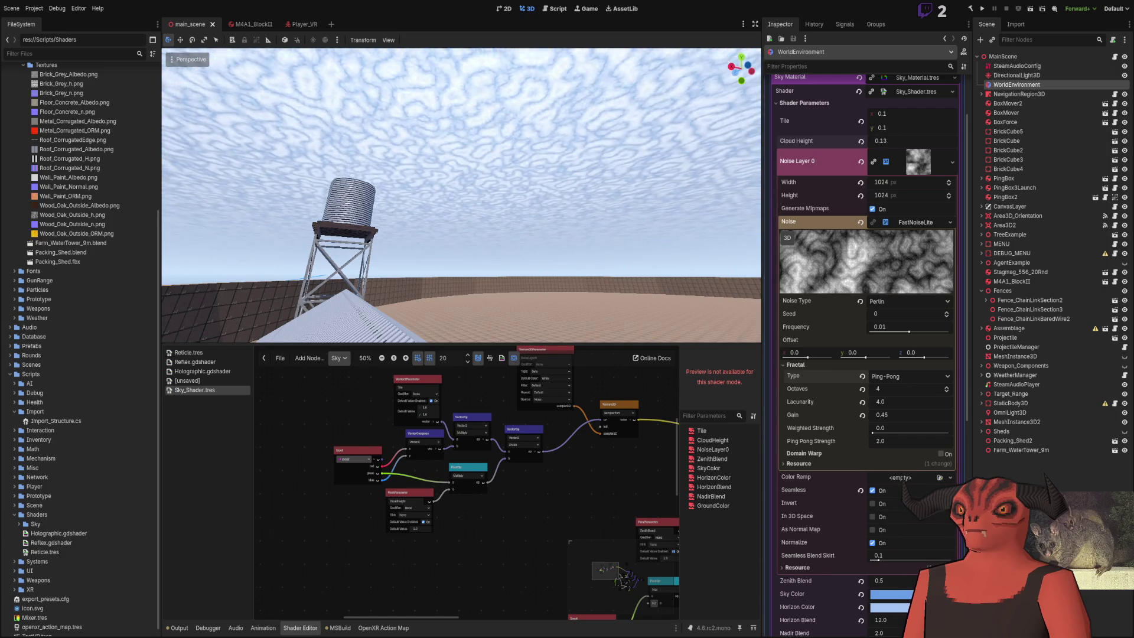
key(ctrl+z)
key(ctrl+z)
click(898, 141)
text(1)
key(Return)
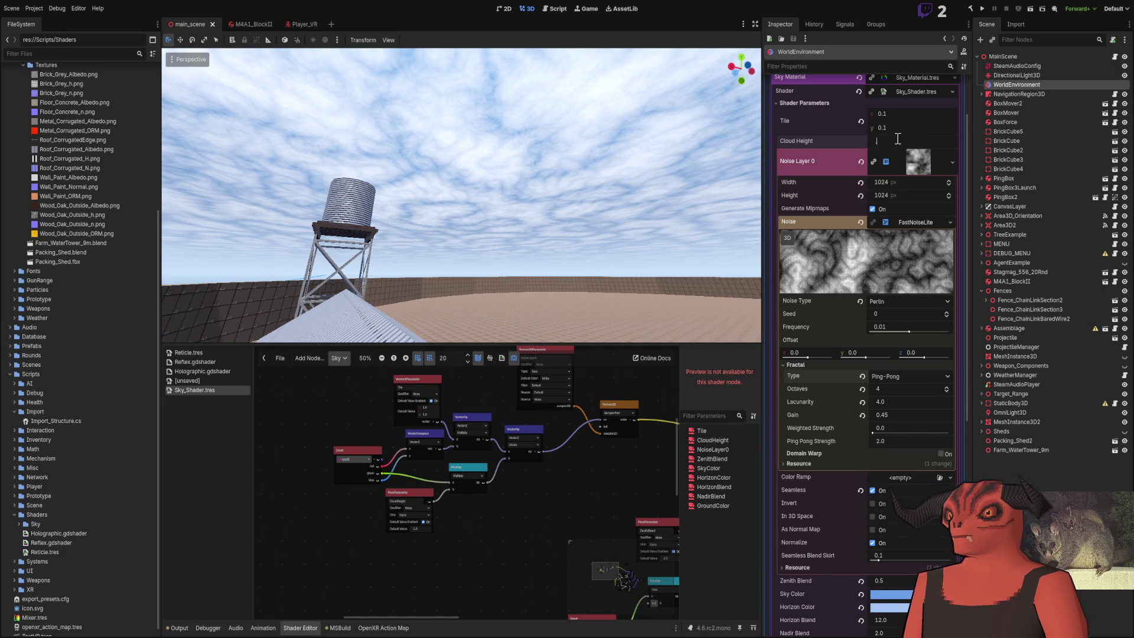
key(Return)
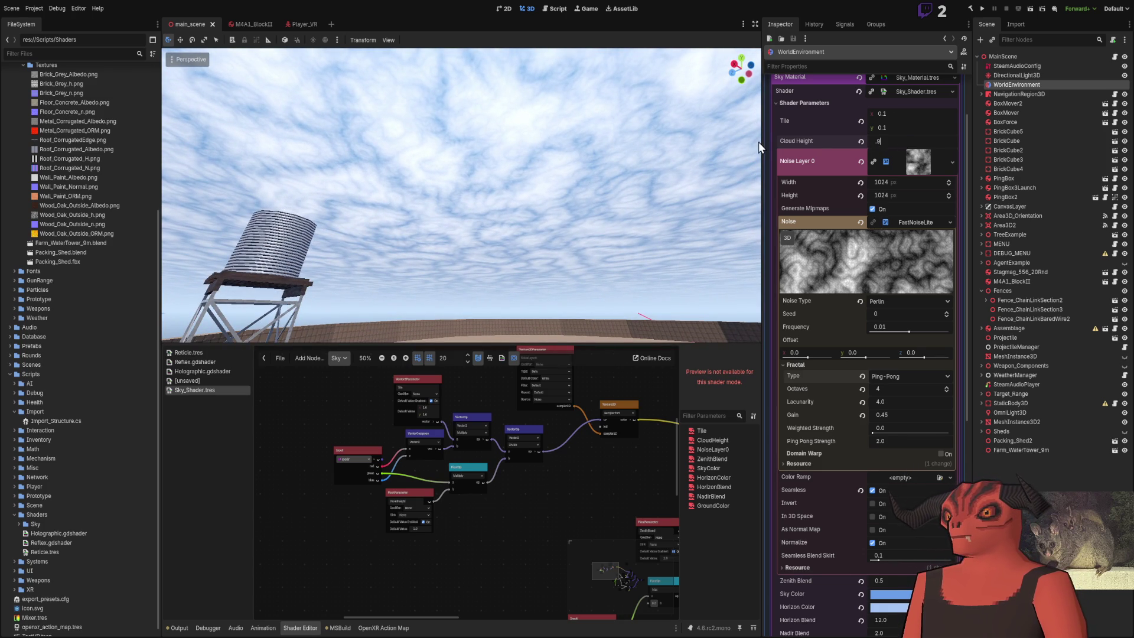
mouse_move(617, 175)
mouse_down()
mouse_move(473, 189)
mouse_move(457, 218)
mouse_up()
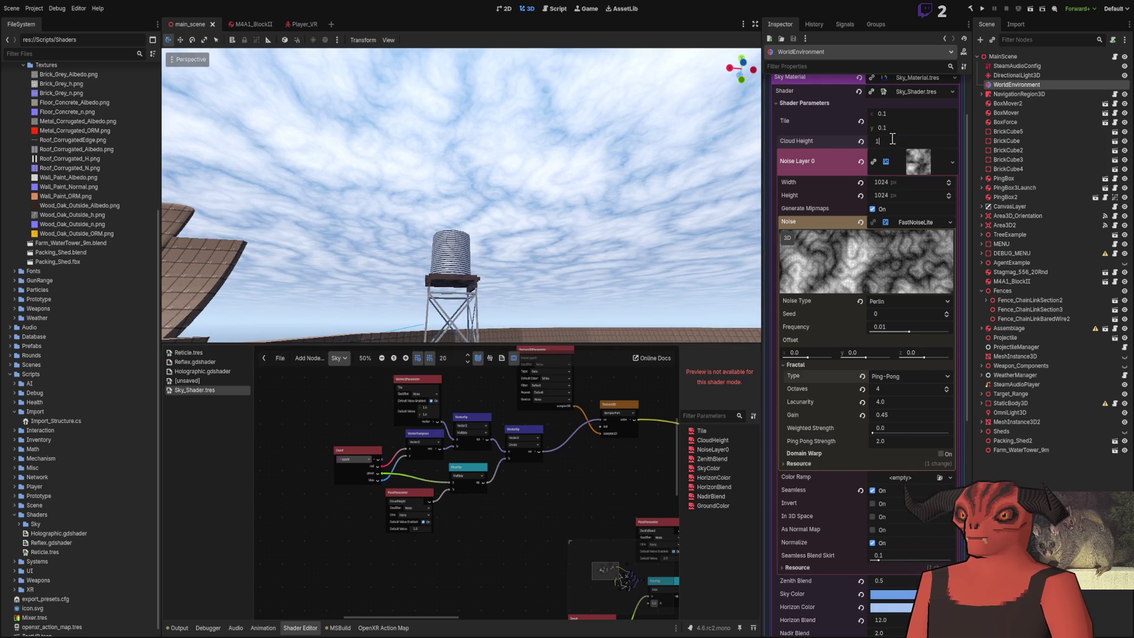
mouse_move(660, 256)
mouse_down()
mouse_move(649, 248)
mouse_move(661, 256)
mouse_up()
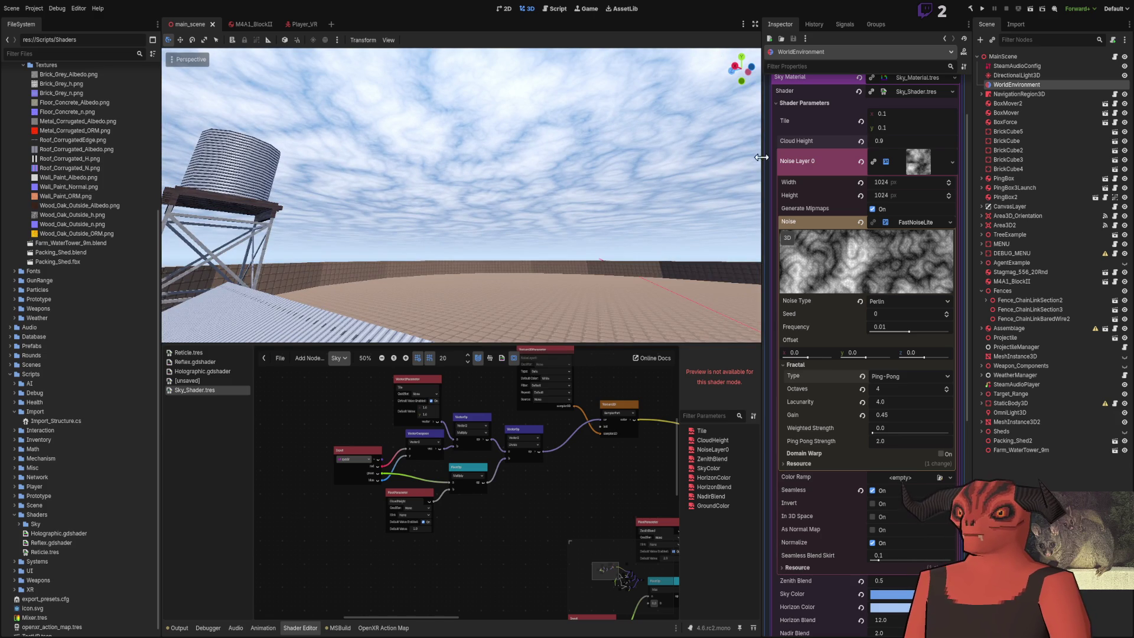
mouse_move(907, 331)
mouse_down()
mouse_move(934, 331)
mouse_move(887, 330)
mouse_move(908, 337)
mouse_up()
Step: Try Ridged, then return Fractal Type to FBM and adjust the octave count to 2
mouse_move(572, 204)
mouse_down()
mouse_move(567, 178)
mouse_move(572, 203)
mouse_up()
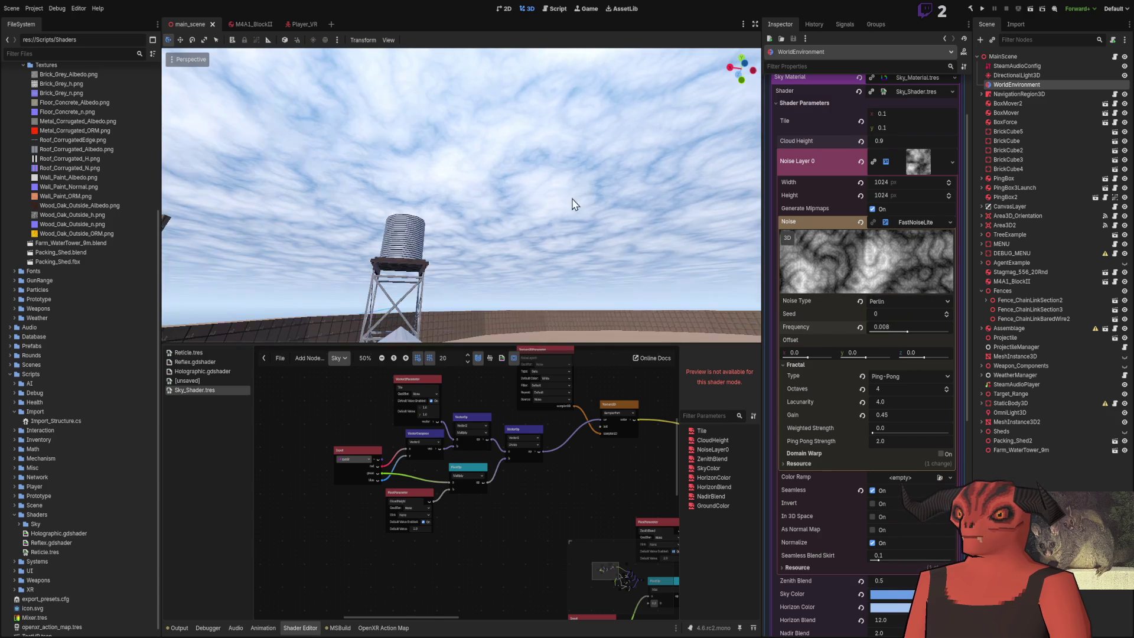
click(906, 375)
click(910, 410)
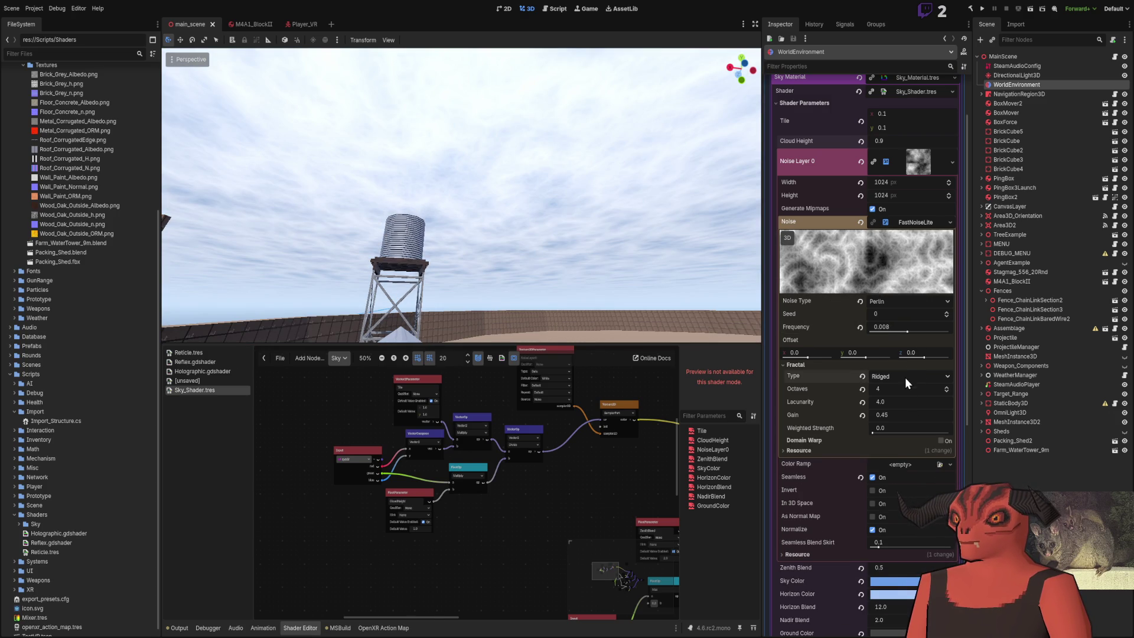
click(906, 375)
click(905, 401)
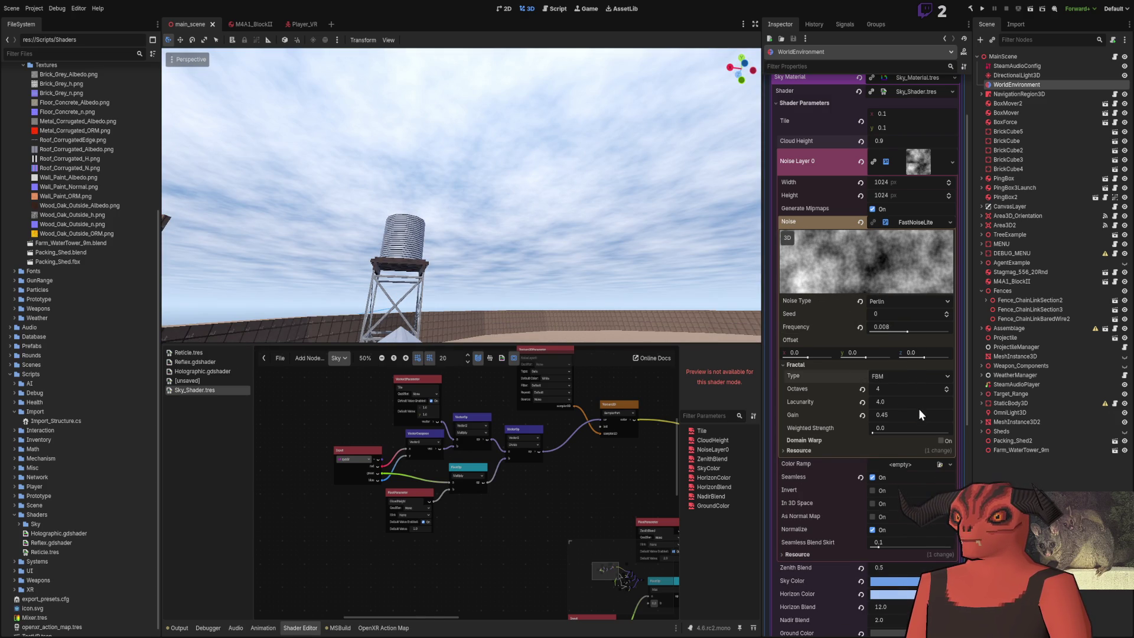
mouse_move(902, 392)
mouse_down()
mouse_move(879, 392)
mouse_move(902, 402)
mouse_move(924, 389)
mouse_up()
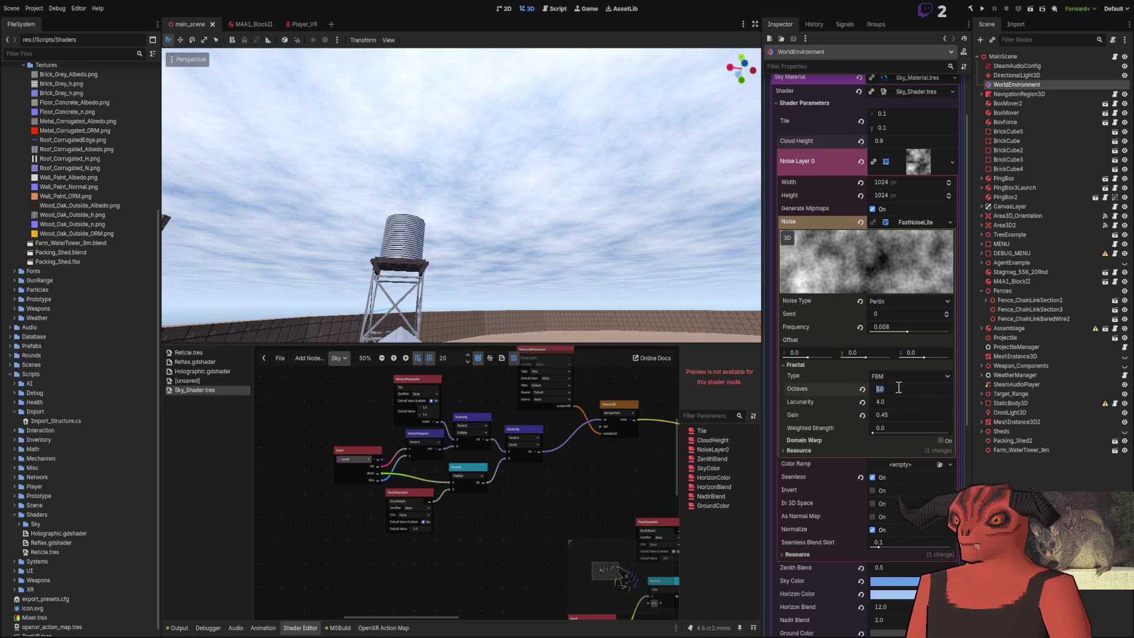
key(Return)
text(3)
key(Return)
key(Return)
Step: Adjust Lacunarity toward 5.25 and set Gain to 0.25
drag(628, 281, 628, 281)
mouse_move(884, 402)
mouse_down()
mouse_move(930, 402)
mouse_move(867, 403)
mouse_move(903, 402)
mouse_up()
drag(461, 195, 367, 195)
drag(904, 415, 872, 414)
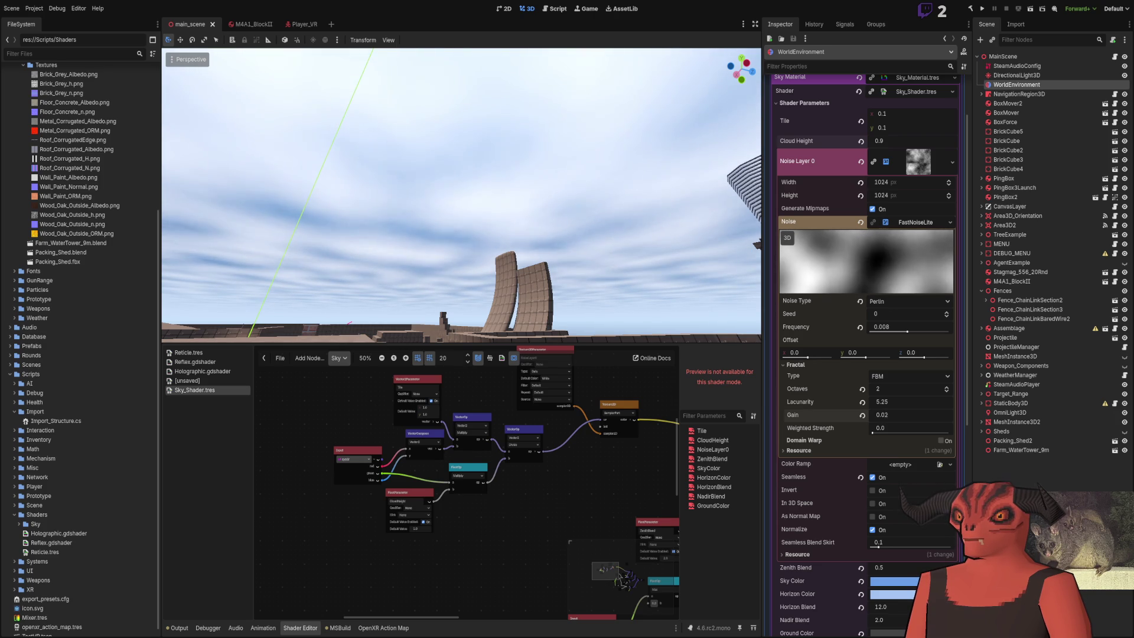
click(908, 413)
text(.2)
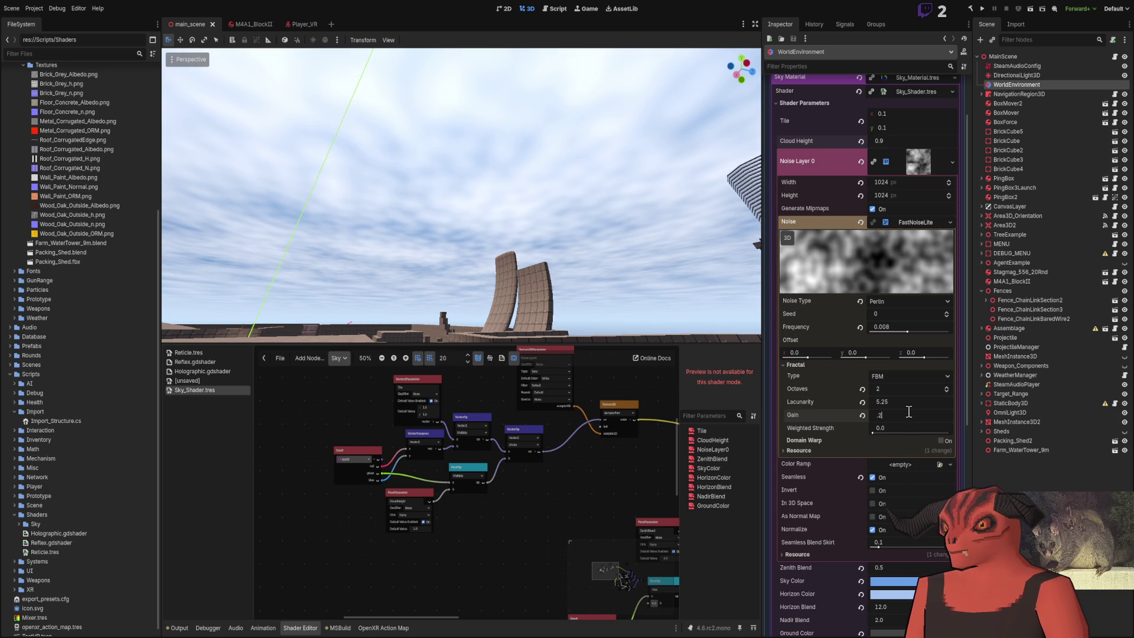
text(5)
key(Return)
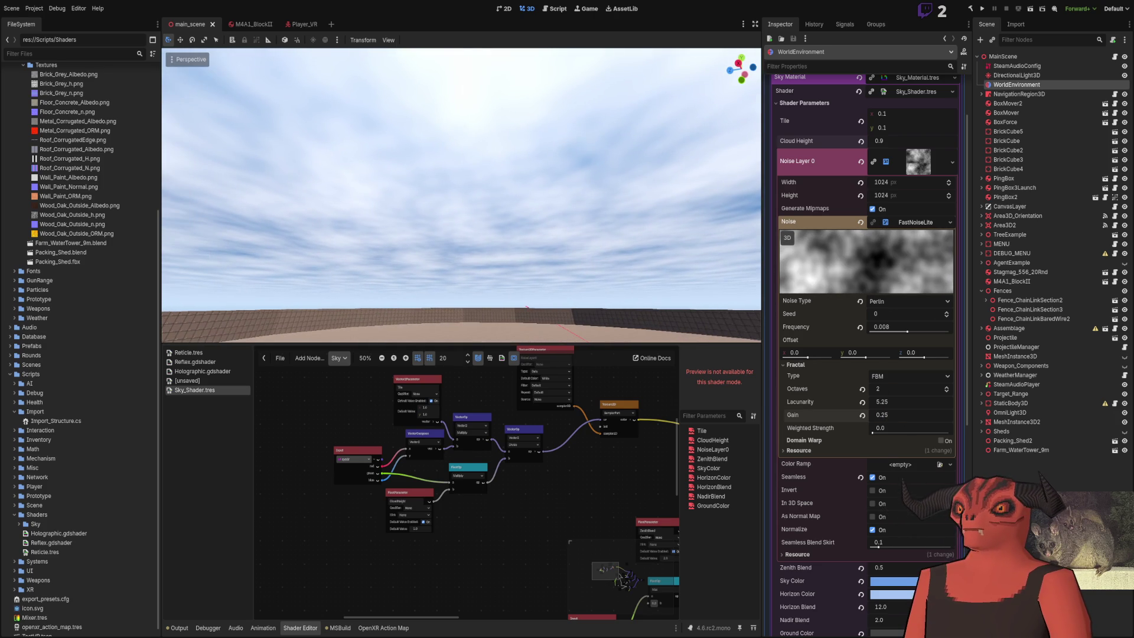
Step: Set Weighted Strength to 1.0 and fine-tune Gain to 0.333
mouse_move(866, 433)
mouse_down()
mouse_move(917, 433)
mouse_move(872, 432)
mouse_up()
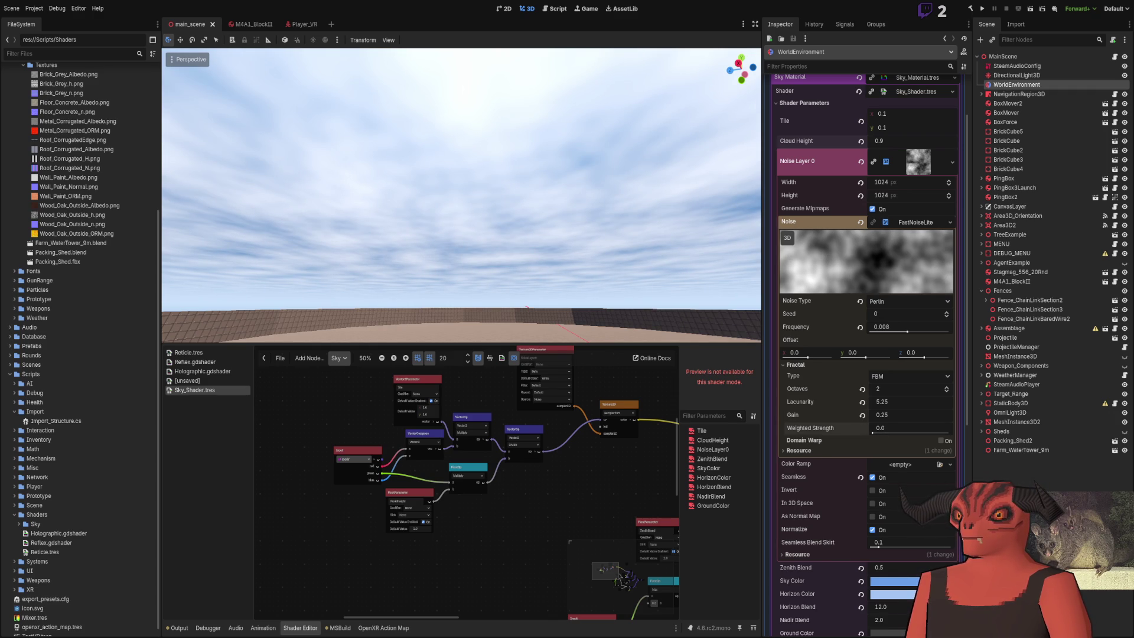
click(891, 417)
text(1)
key(Return)
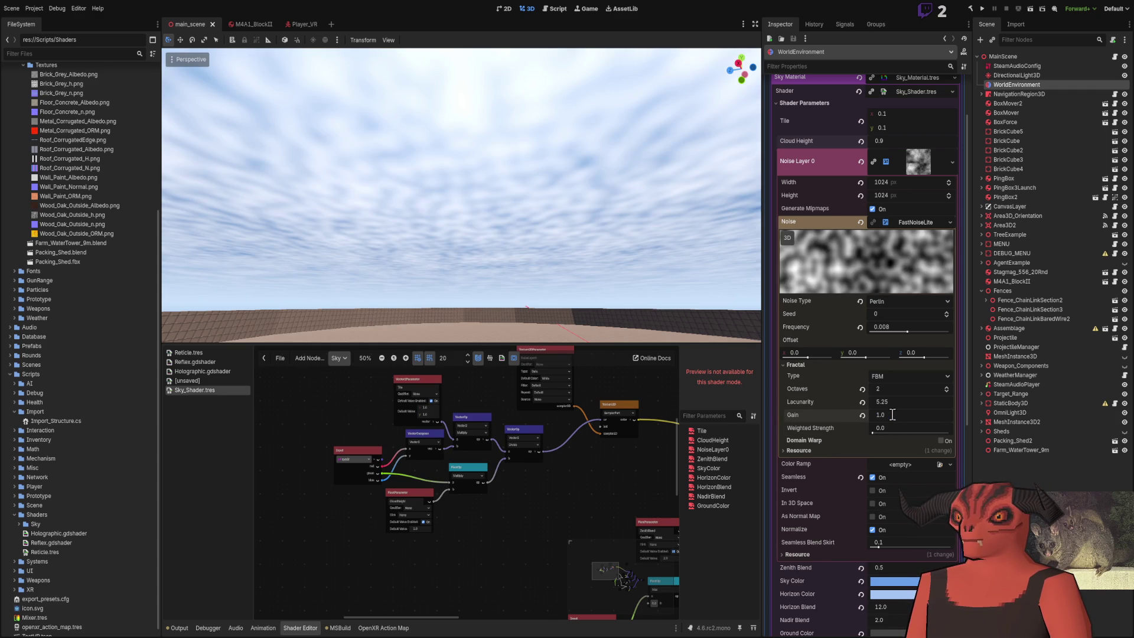
drag(873, 433, 949, 433)
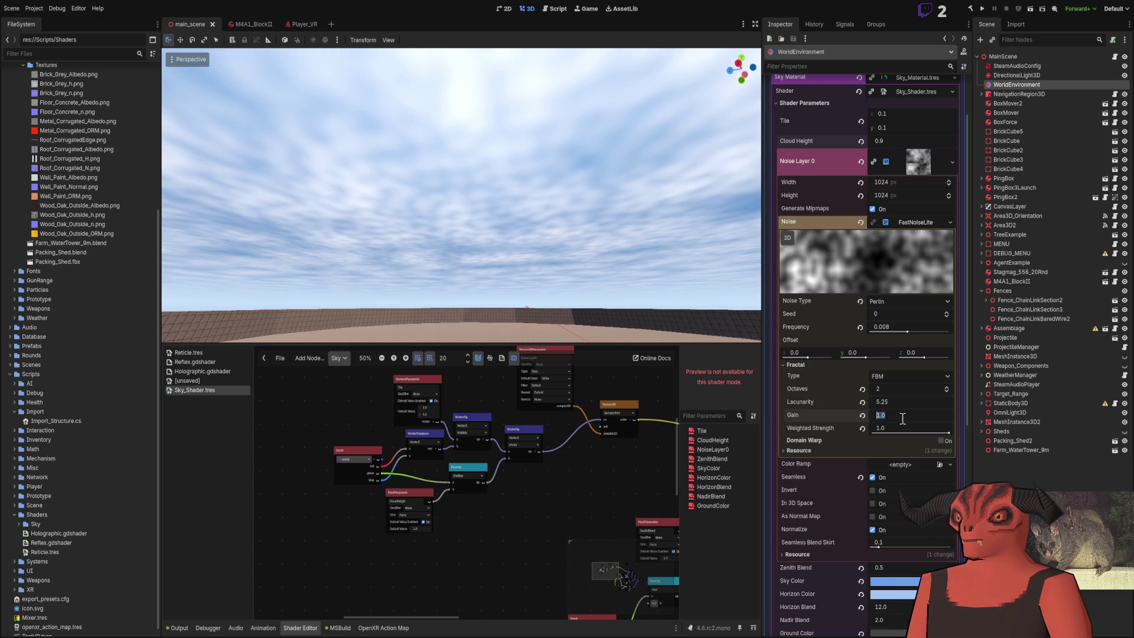
text(0.31)
key(Return)
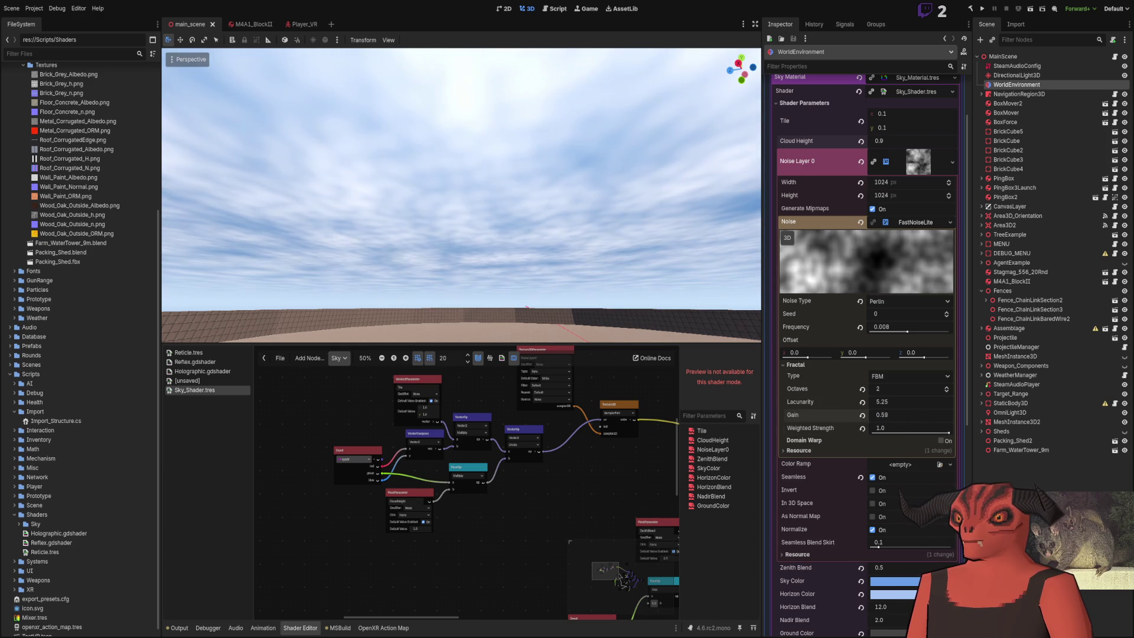
drag(903, 417, 903, 408)
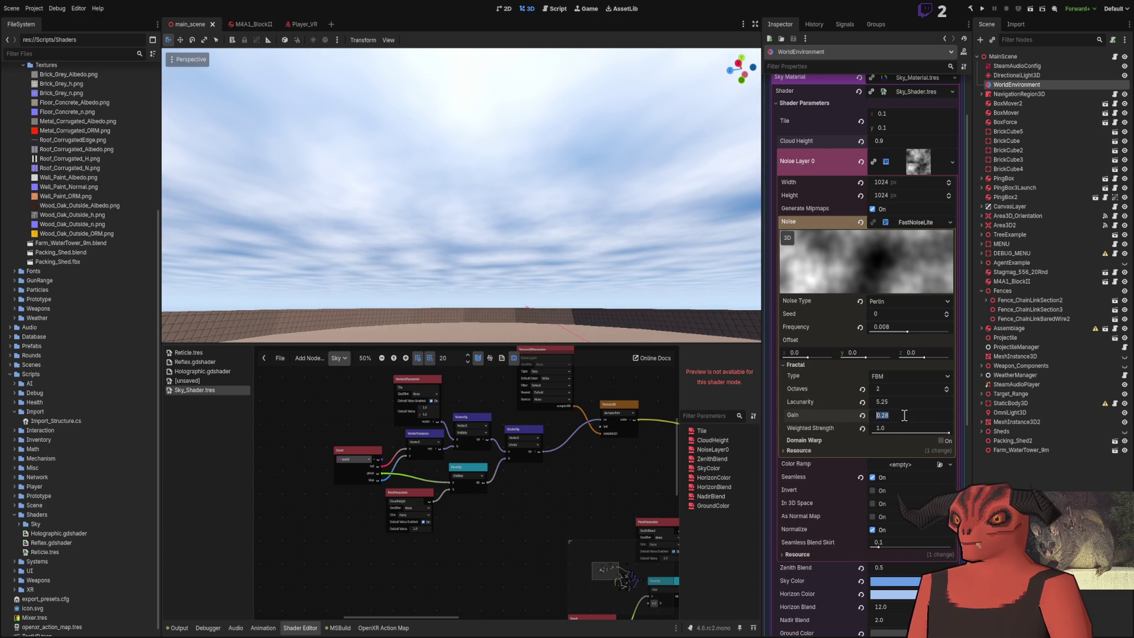
mouse_move(461, 195)
mouse_down()
mouse_move(449, 201)
mouse_move(472, 189)
mouse_move(478, 166)
mouse_move(460, 213)
mouse_up()
click(810, 441)
Step: Collapse the domain warp and noise texture settings and zoom into the sky shader graph
click(810, 440)
click(796, 365)
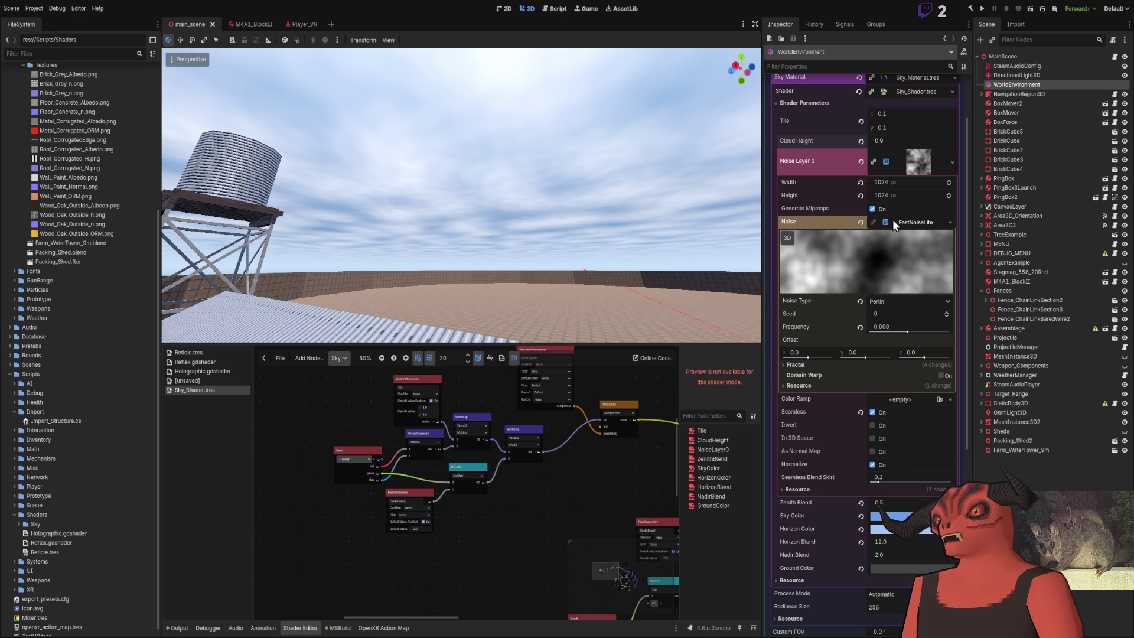
click(928, 161)
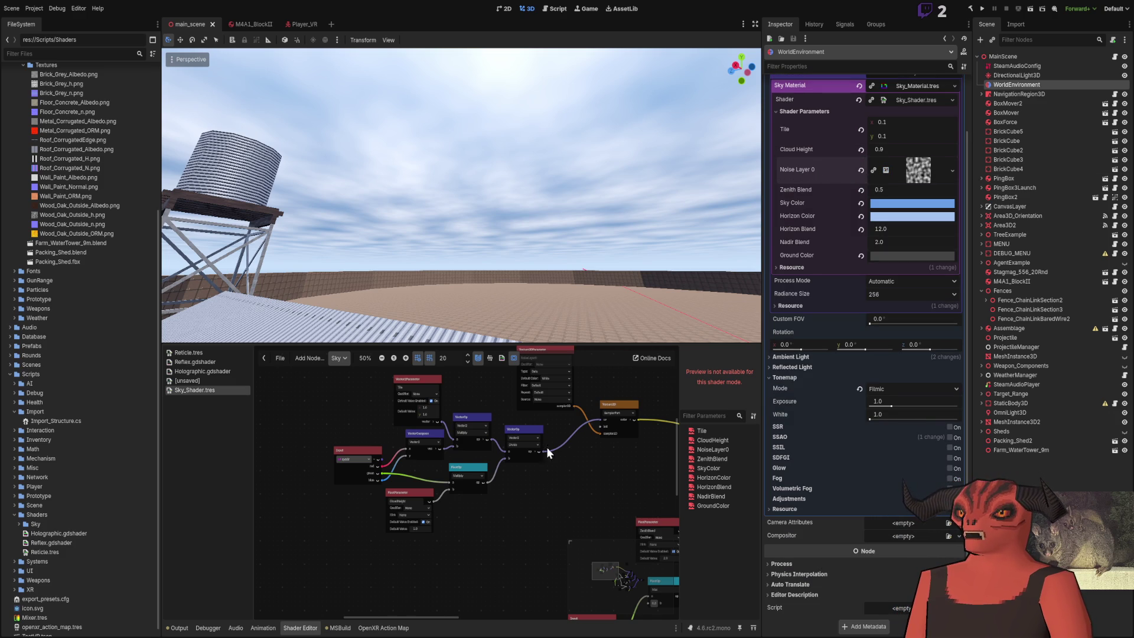
scroll(547, 448, up, 1)
drag(547, 448, 442, 554)
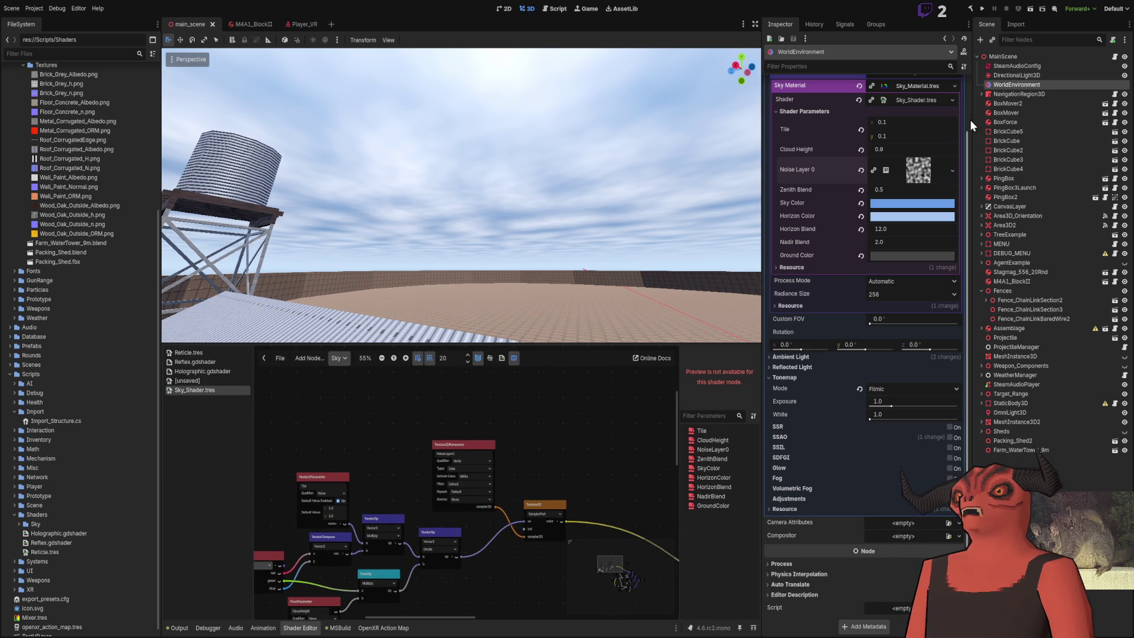
Step: Try Tile x and y at 0.067, then set both back to 0.1
mouse_move(889, 122)
mouse_down()
mouse_move(913, 122)
mouse_move(856, 122)
mouse_move(917, 126)
mouse_up()
text(0.06)
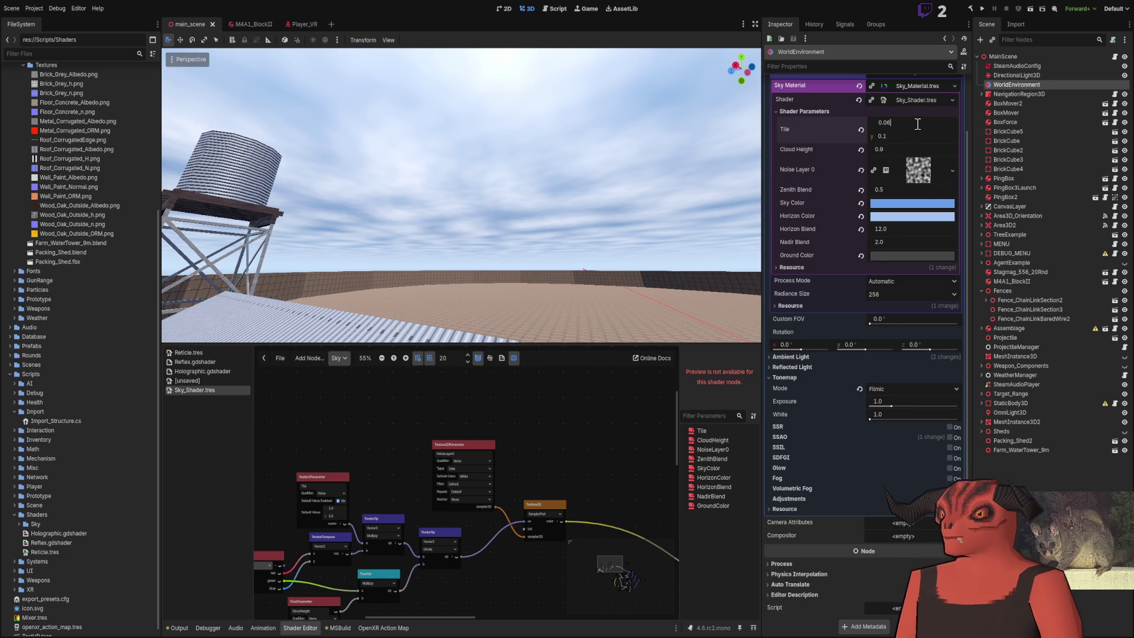
text(7)
key(Return)
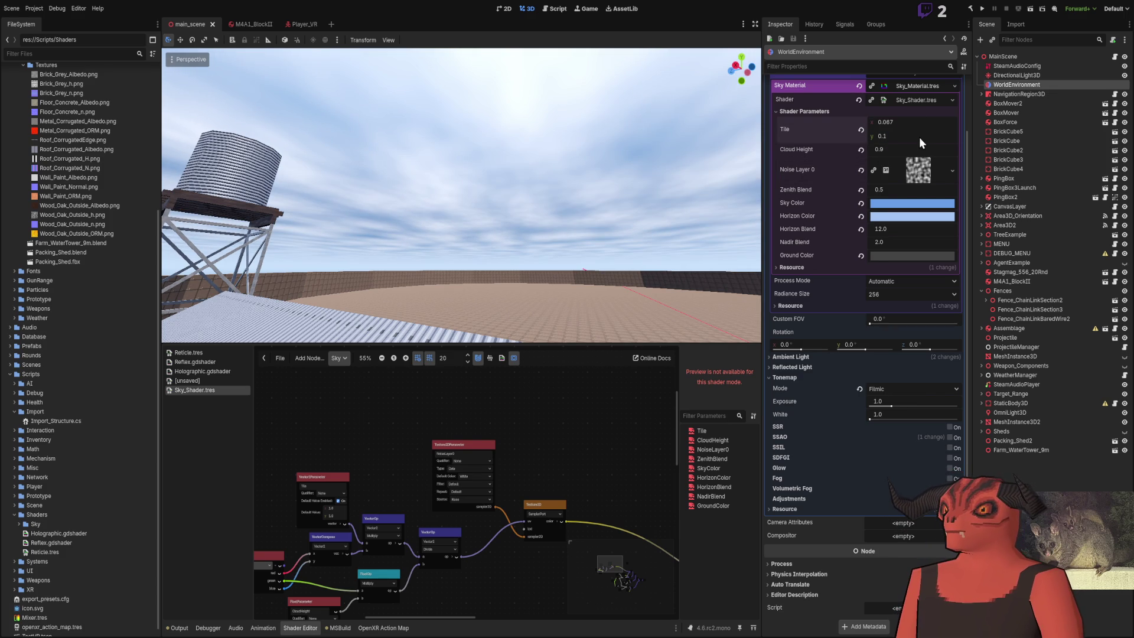
drag(920, 143, 900, 143)
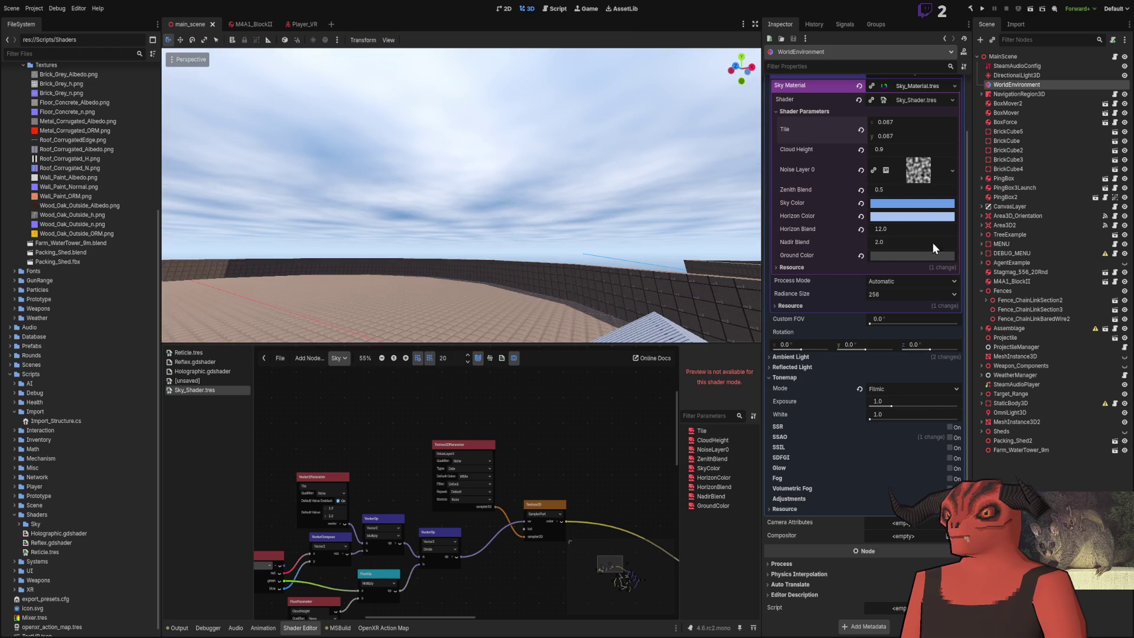
drag(914, 126, 880, 126)
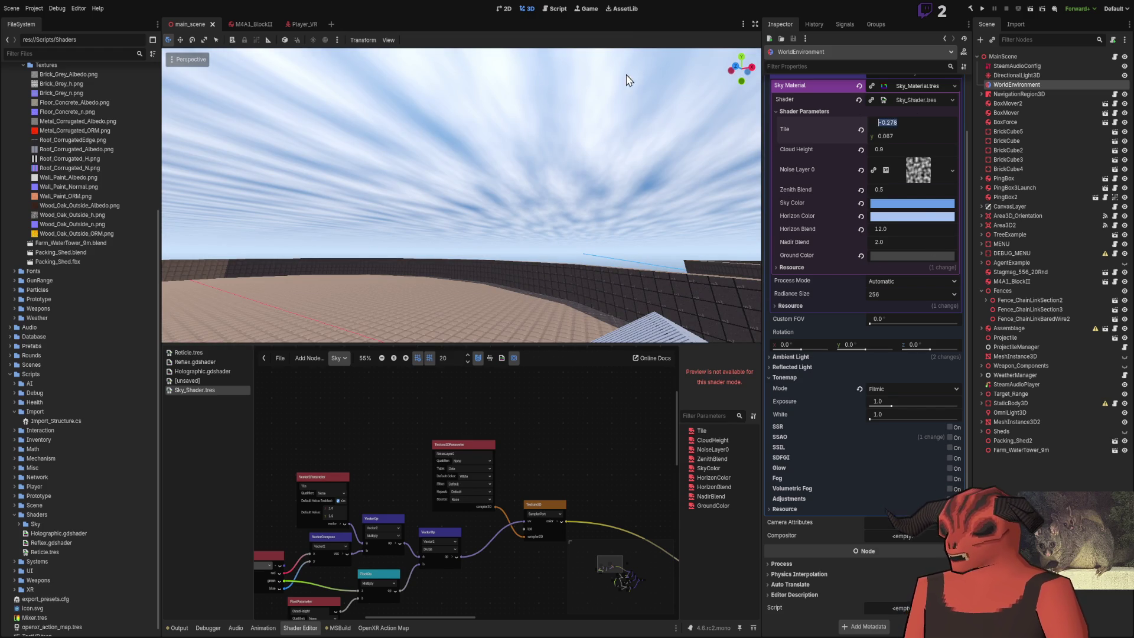
text(0.1)
key(Return)
key(Return)
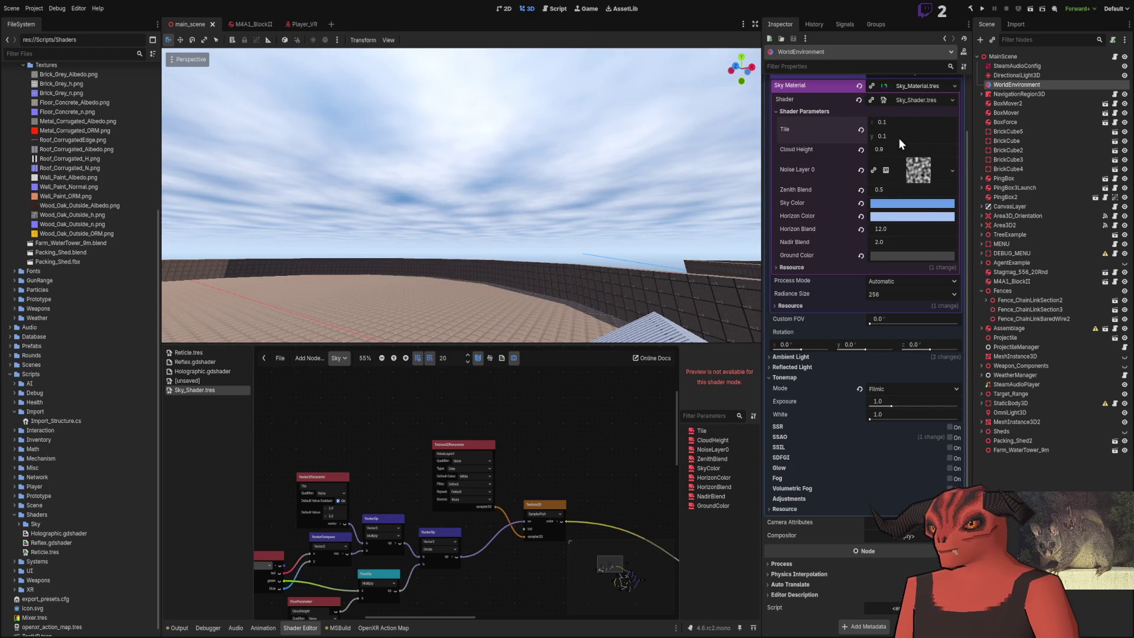
Step: Try sky Tile values of 2.0 and 1.0, then return both axes to 0.1
key(Return)
click(898, 121)
text(2)
key(Return)
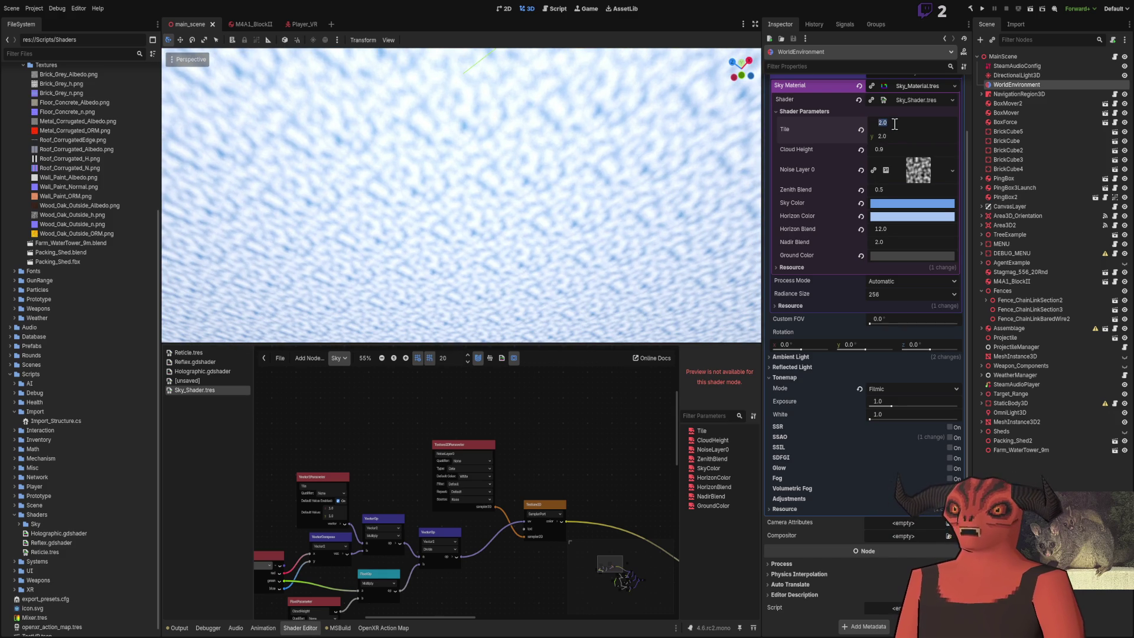
text(1)
key(Return)
text(1)
key(Return)
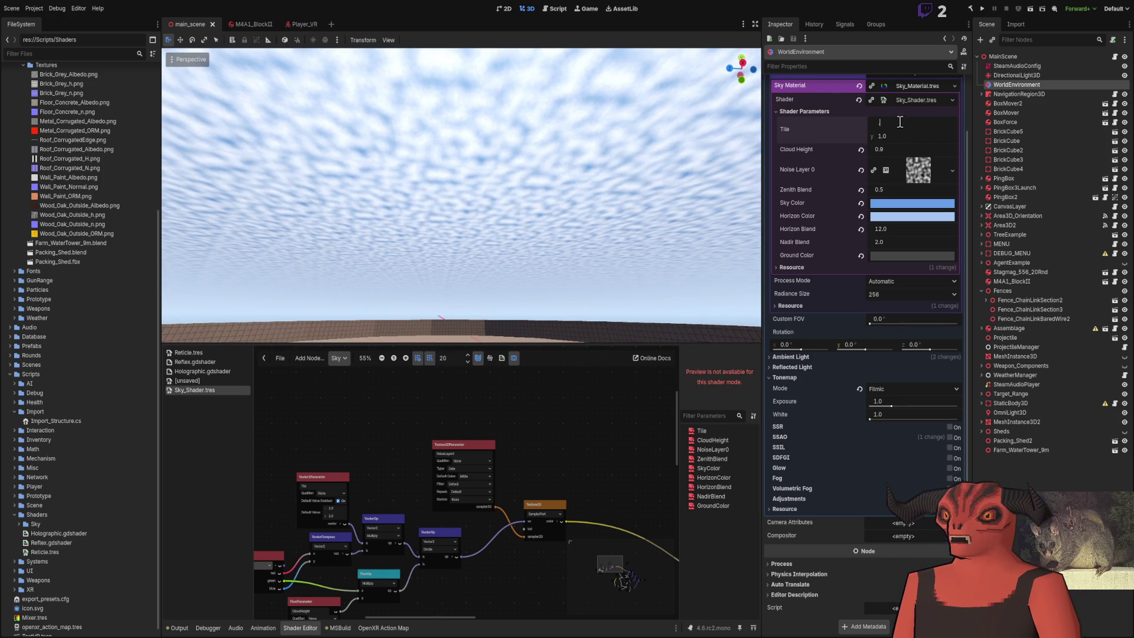
text(0.1)
key(Return)
click(898, 134)
text(0.1)
key(Return)
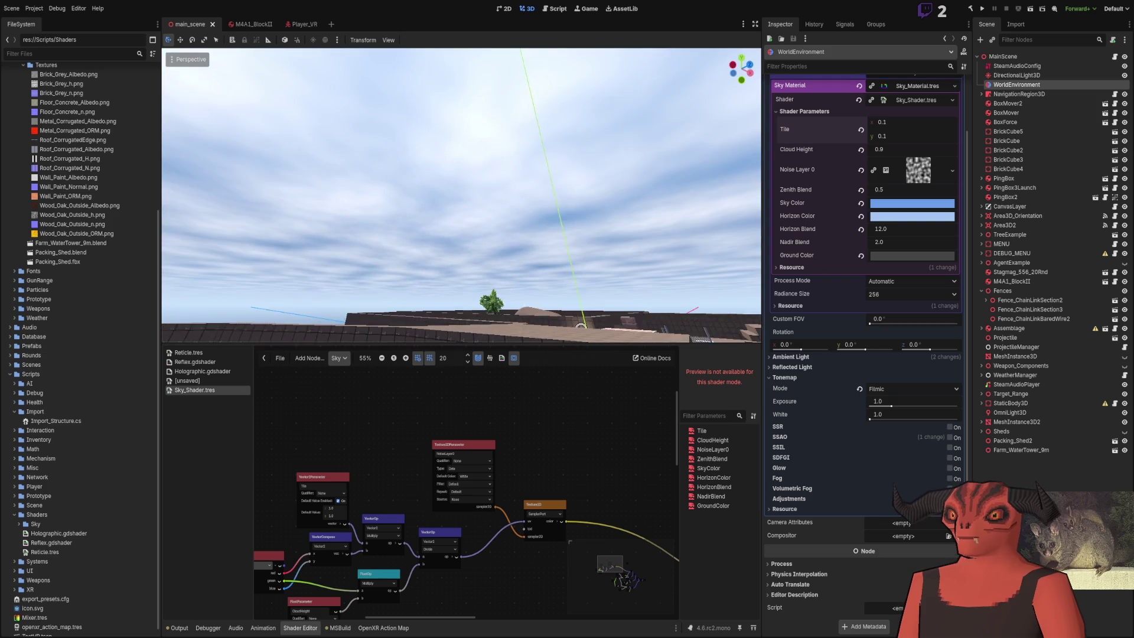
Step: Shrink Tile x and Tile y to 0.01 each
click(895, 120)
text(0.01)
key(Return)
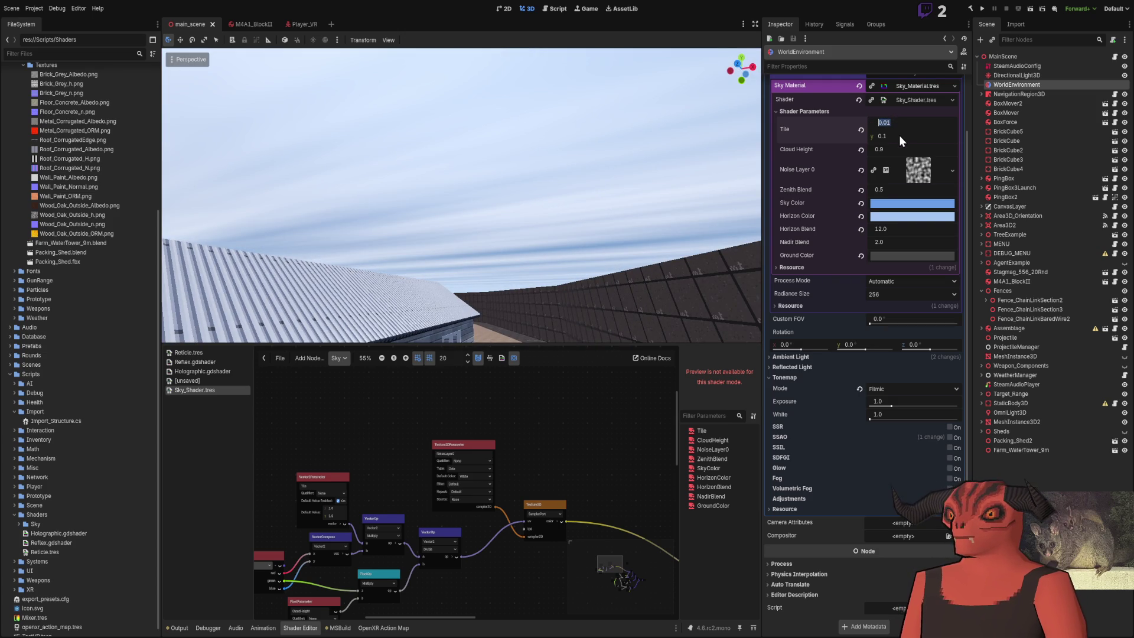
click(897, 134)
text(0.01)
key(Return)
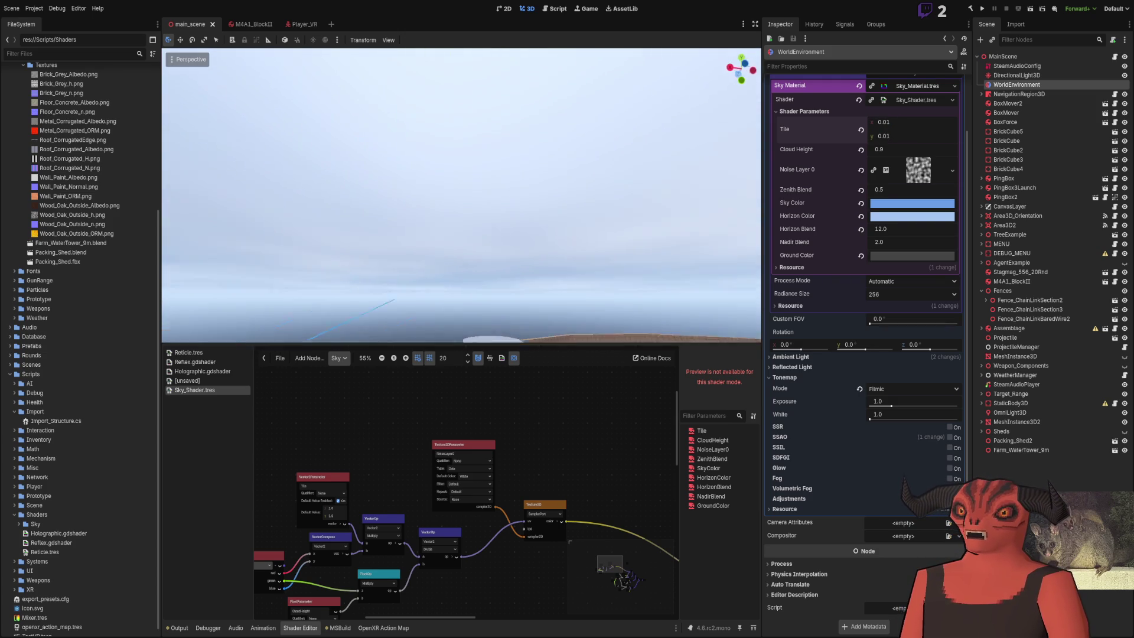
click(570, 323)
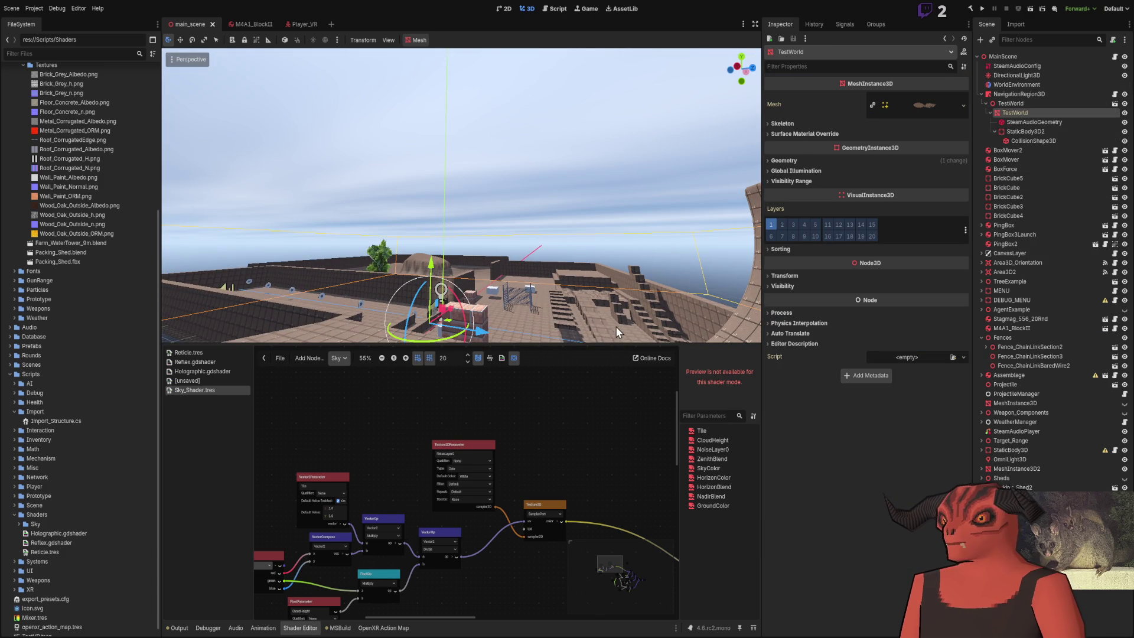
Step: Reselect WorldEnvironment and enter 0.05 for Tile x and y, after trying 0.035 for y
click(1030, 81)
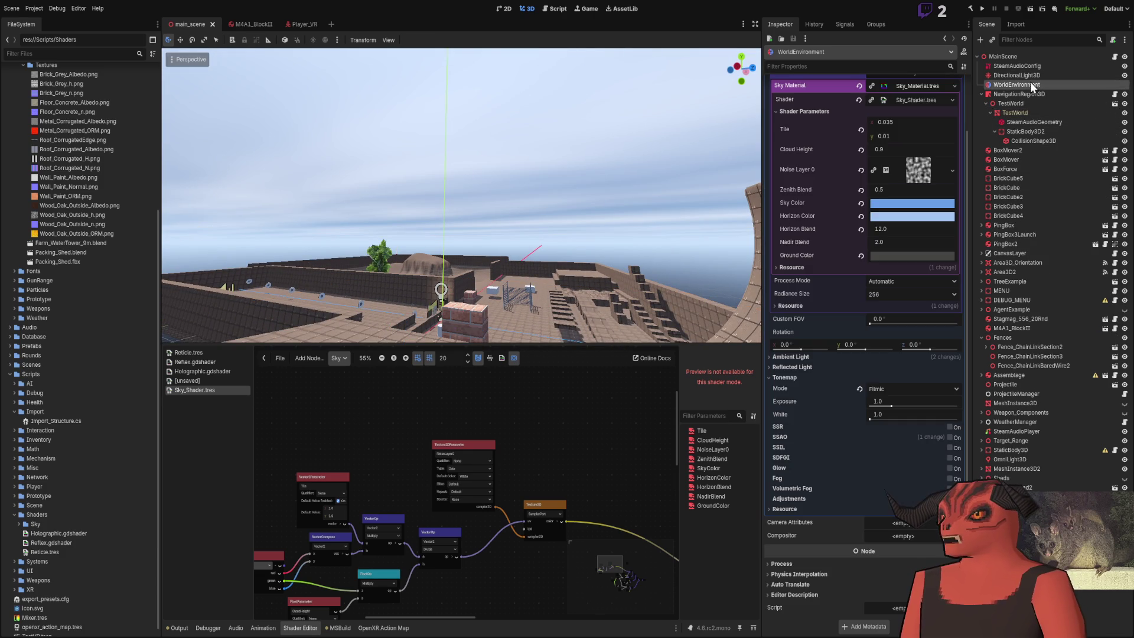
click(899, 133)
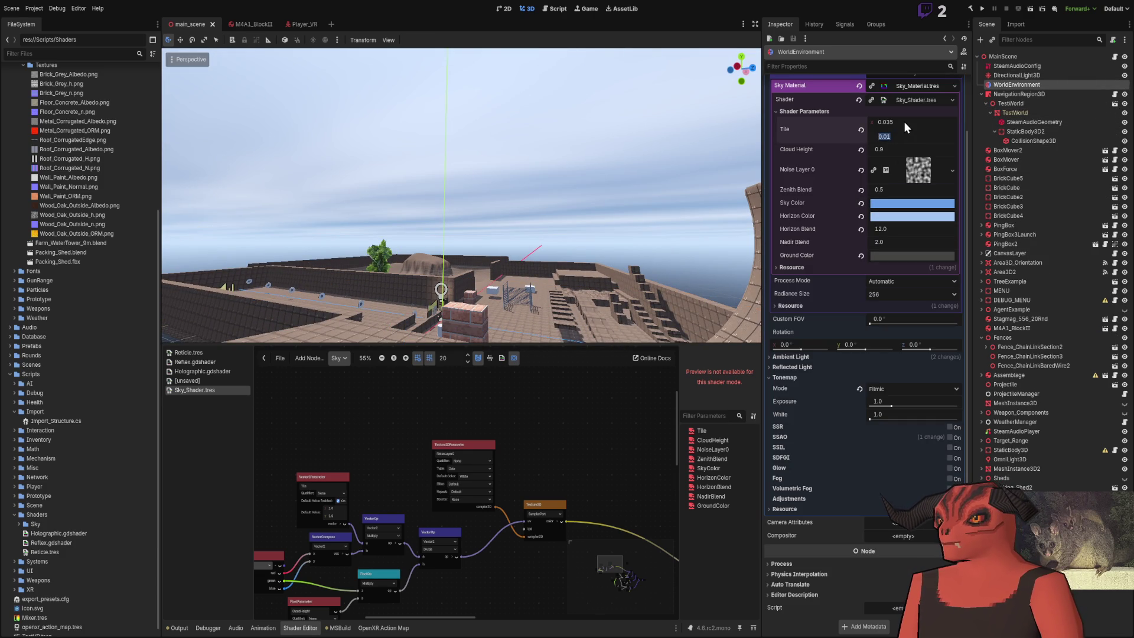
click(901, 133)
text(0.035)
key(Return)
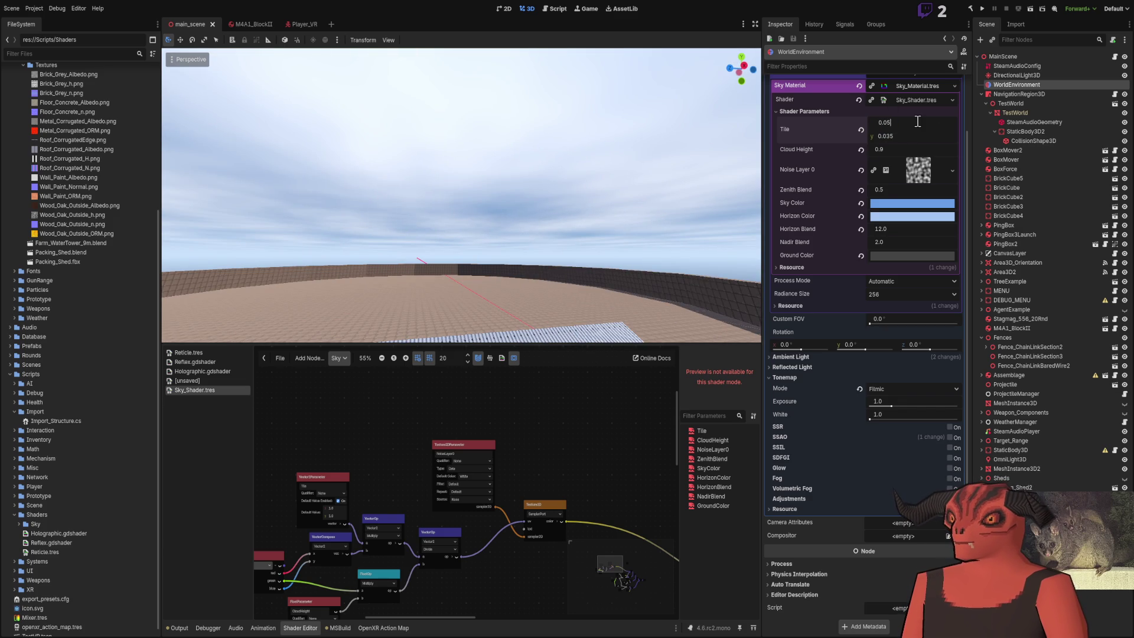
key(Return)
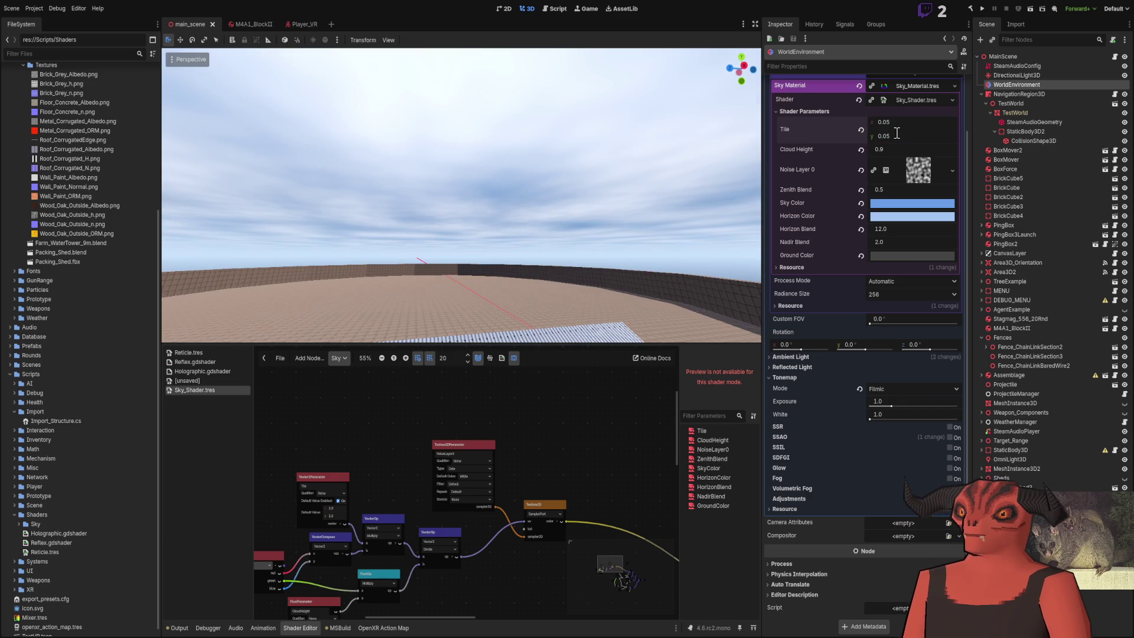
text(0.05)
key(Return)
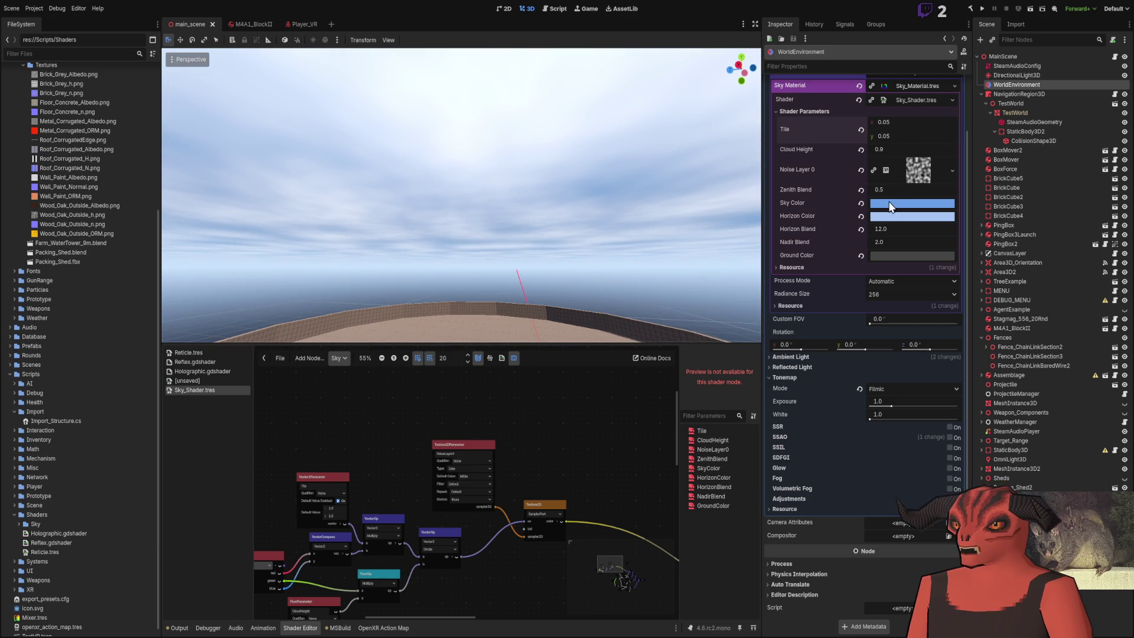
Step: Expand Noise Layer 0 and set its FastNoiseLite frequency to 0.016
click(918, 172)
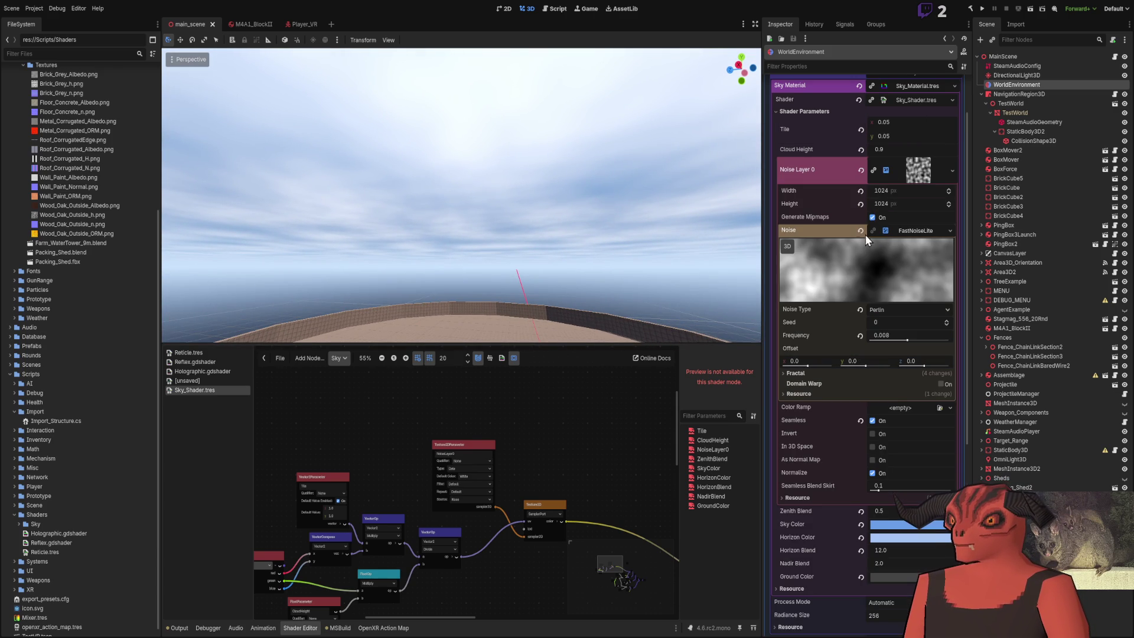
mouse_move(903, 341)
mouse_down()
mouse_move(917, 342)
mouse_move(908, 337)
mouse_up()
click(907, 335)
text(0.016)
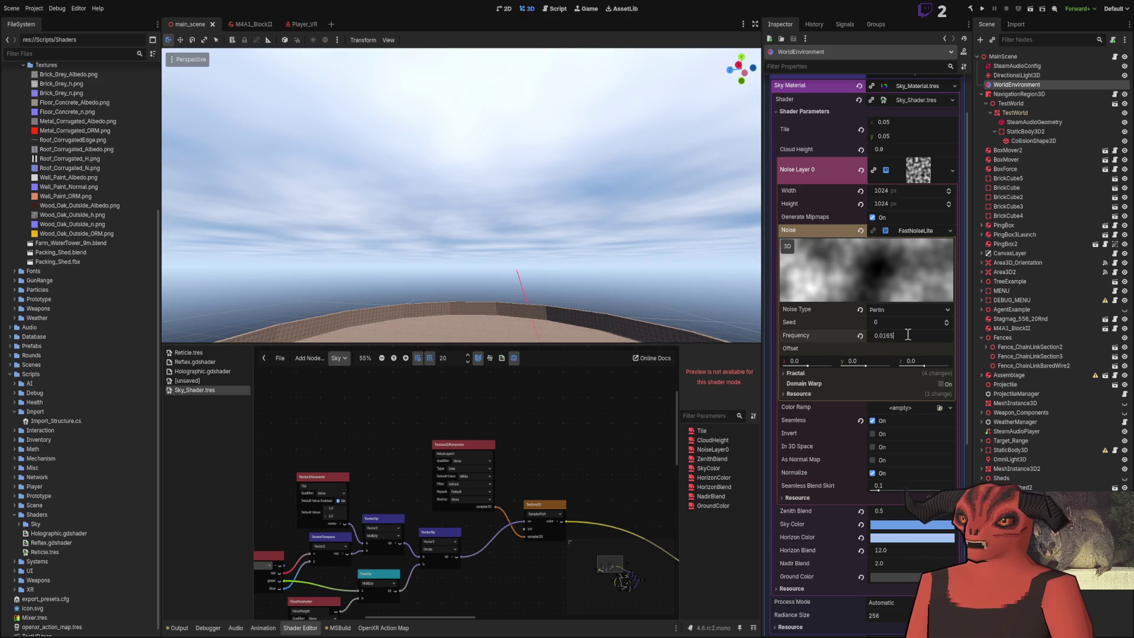
key(Return)
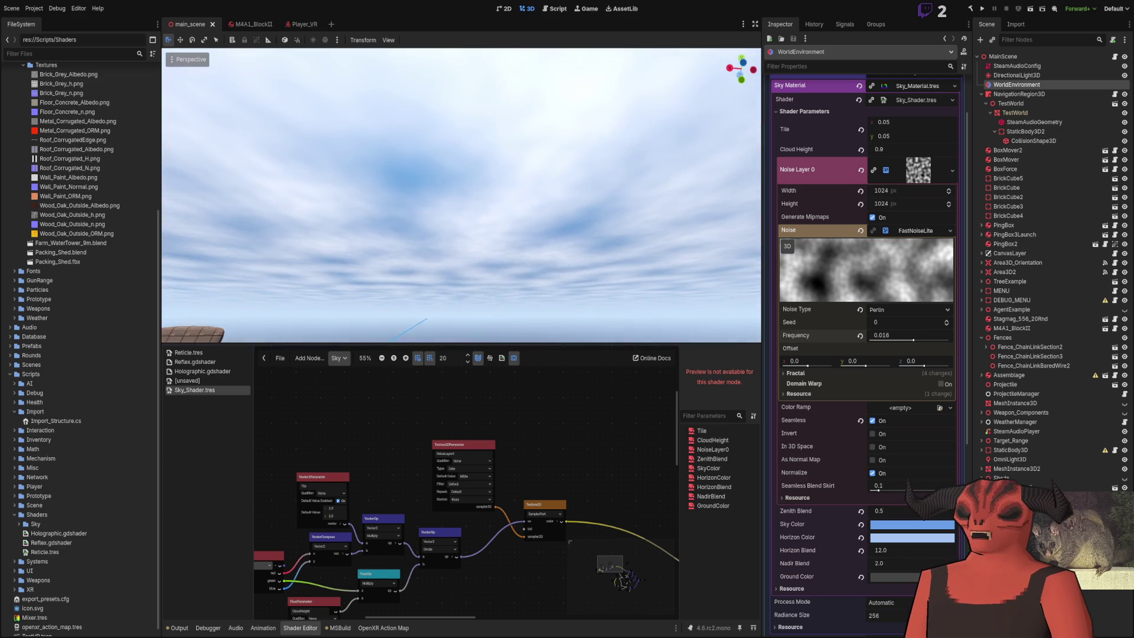
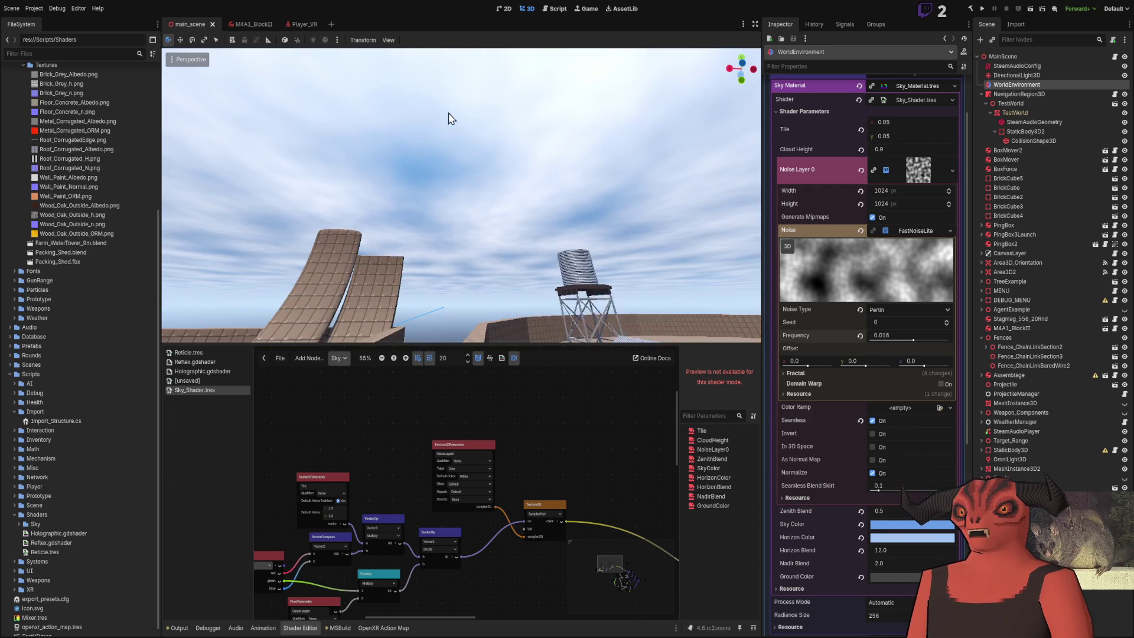
Step: Save the scene, then try Invert and In 3D Space on the cloud noise, leaving both off
key(ctrl+s)
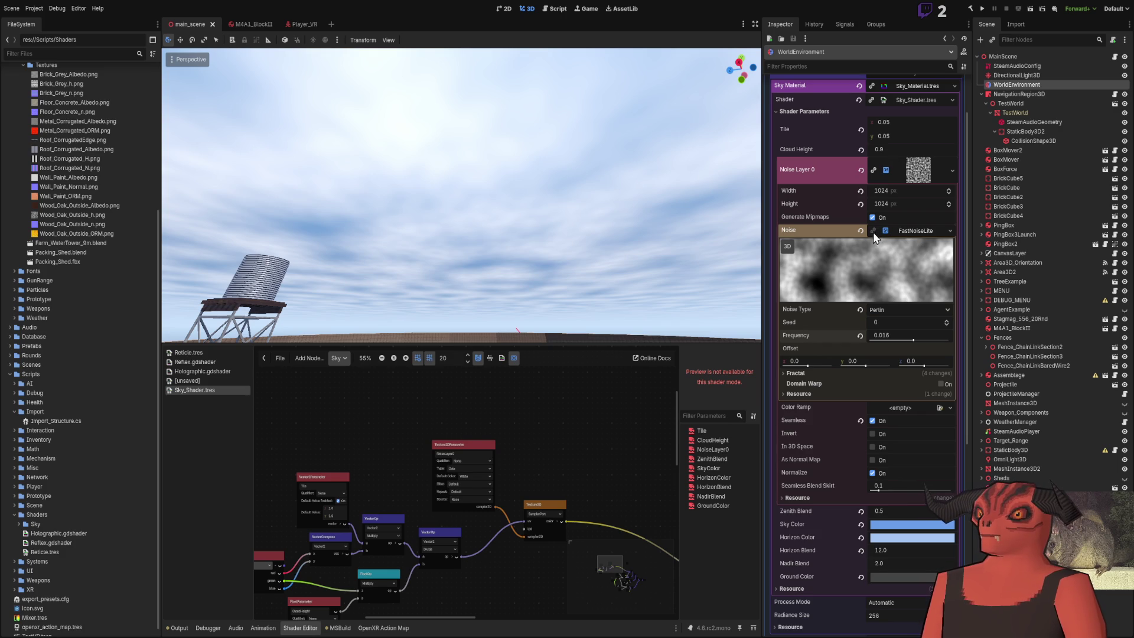
click(921, 231)
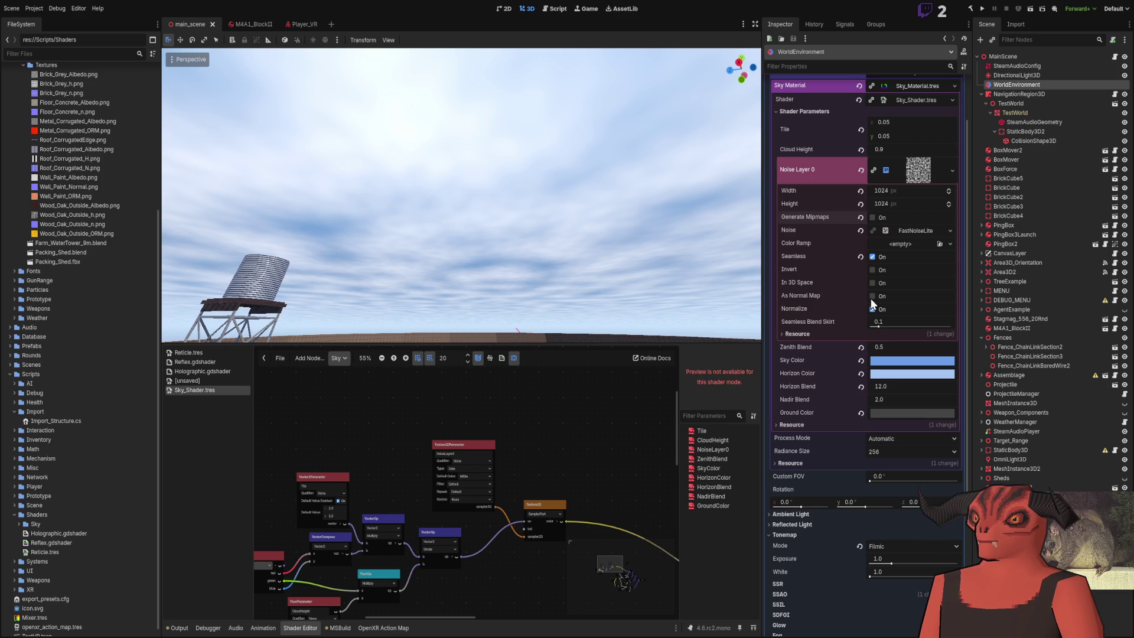
click(874, 272)
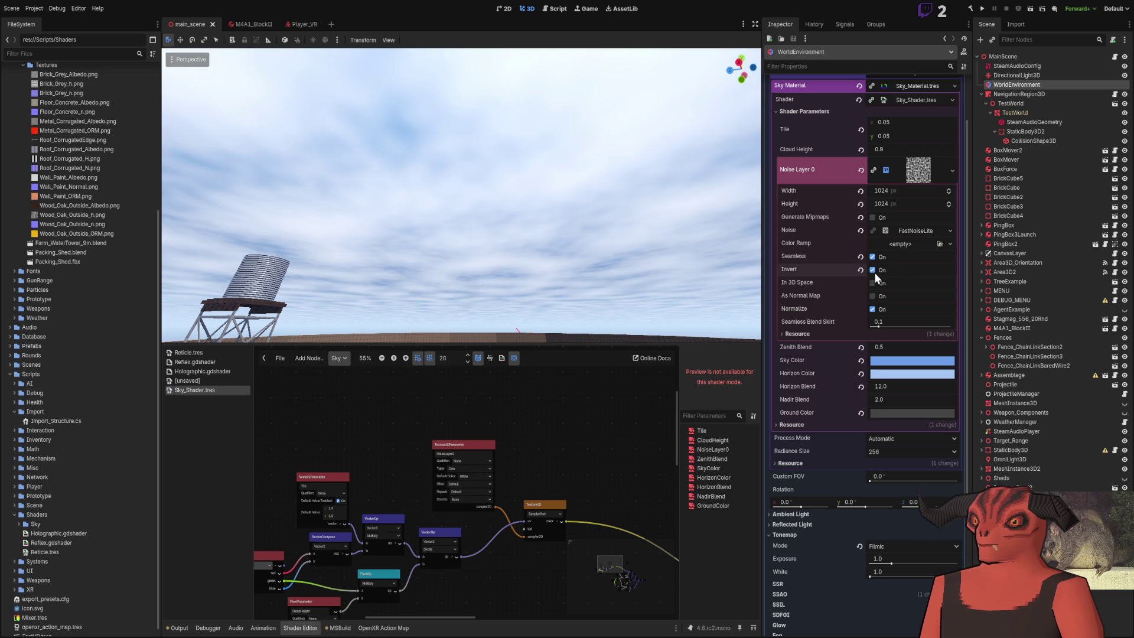
click(874, 271)
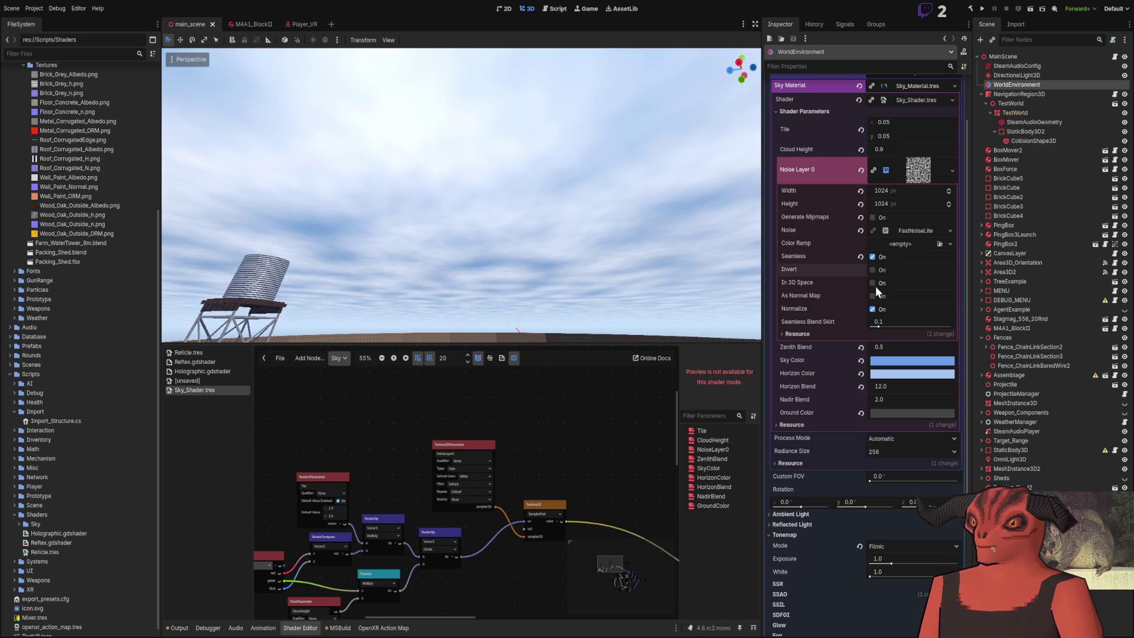
click(873, 282)
key(shift+f)
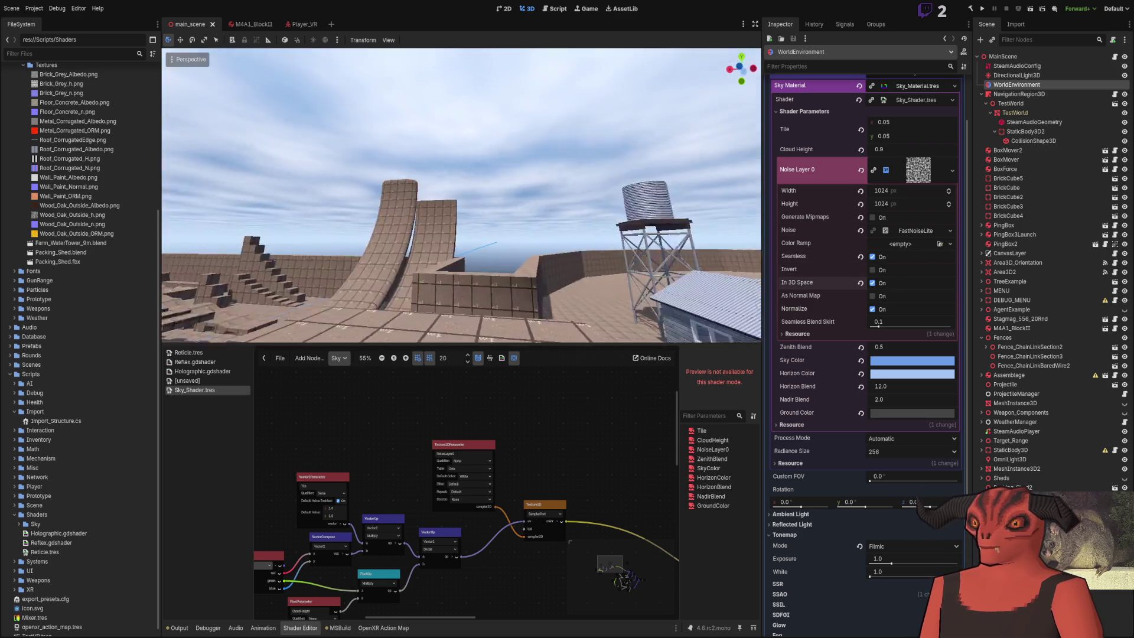
key(shift+f)
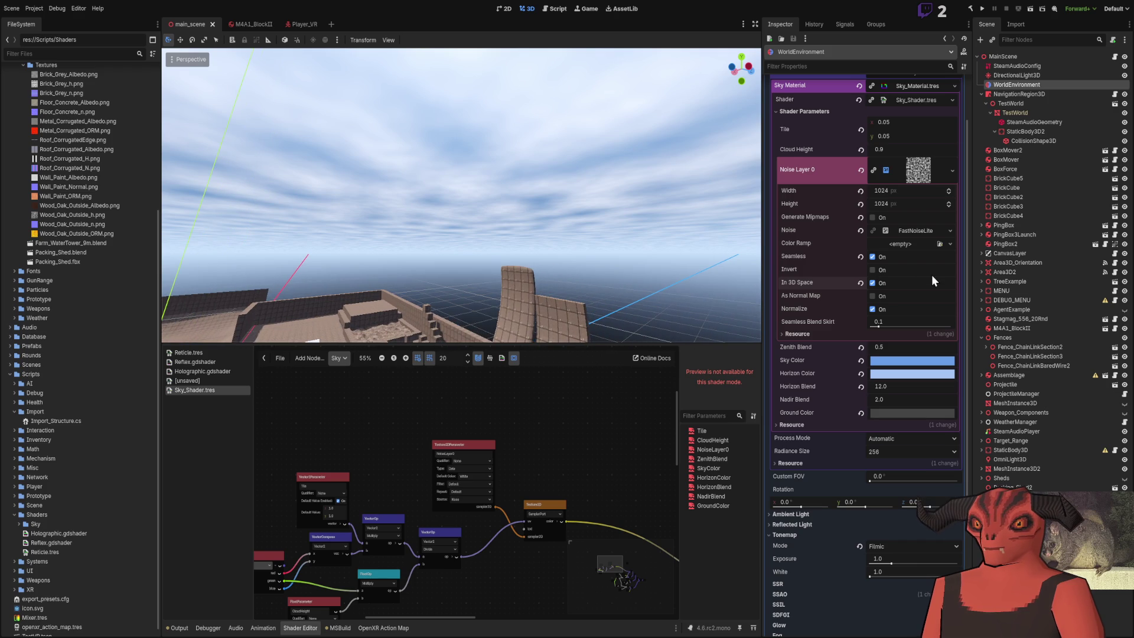
click(875, 281)
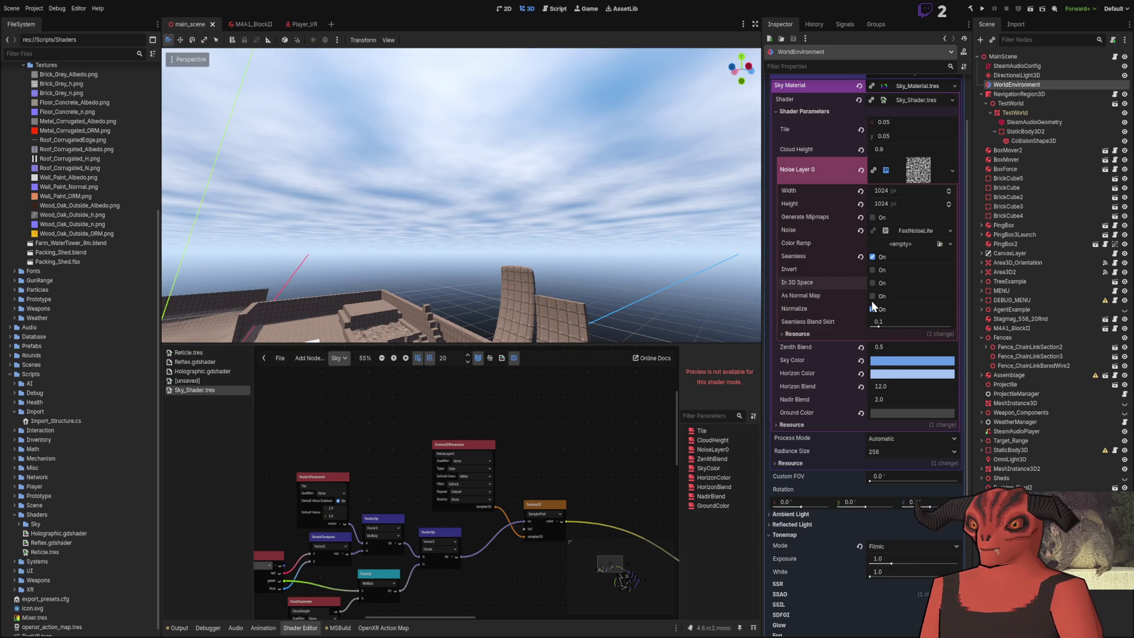
Step: Try normal-map output and turn it off, set Seamless Blend Skirt to 0.2, and save
click(873, 297)
click(872, 309)
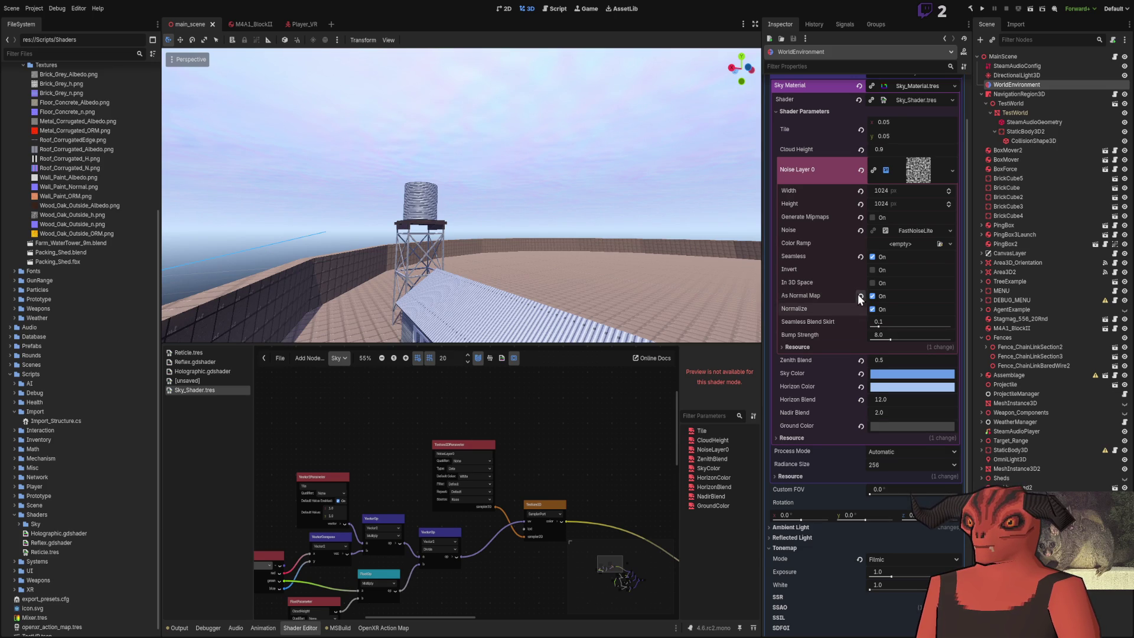
click(872, 296)
mouse_move(877, 325)
mouse_down()
mouse_move(923, 320)
mouse_move(860, 320)
mouse_move(930, 324)
mouse_move(886, 325)
mouse_up()
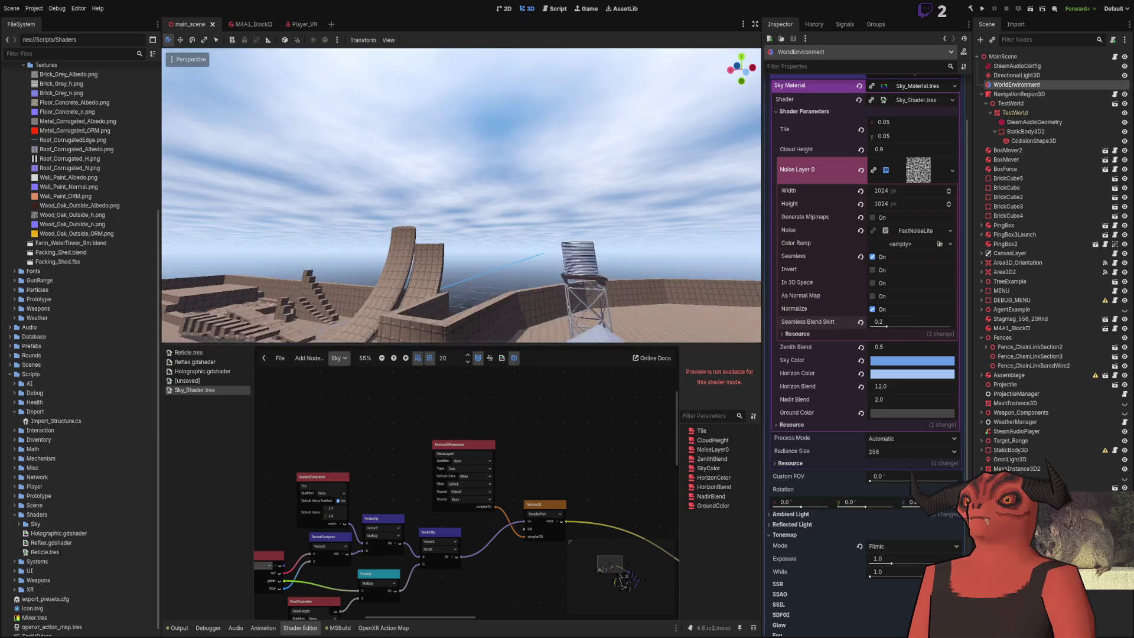
key(ctrl+s)
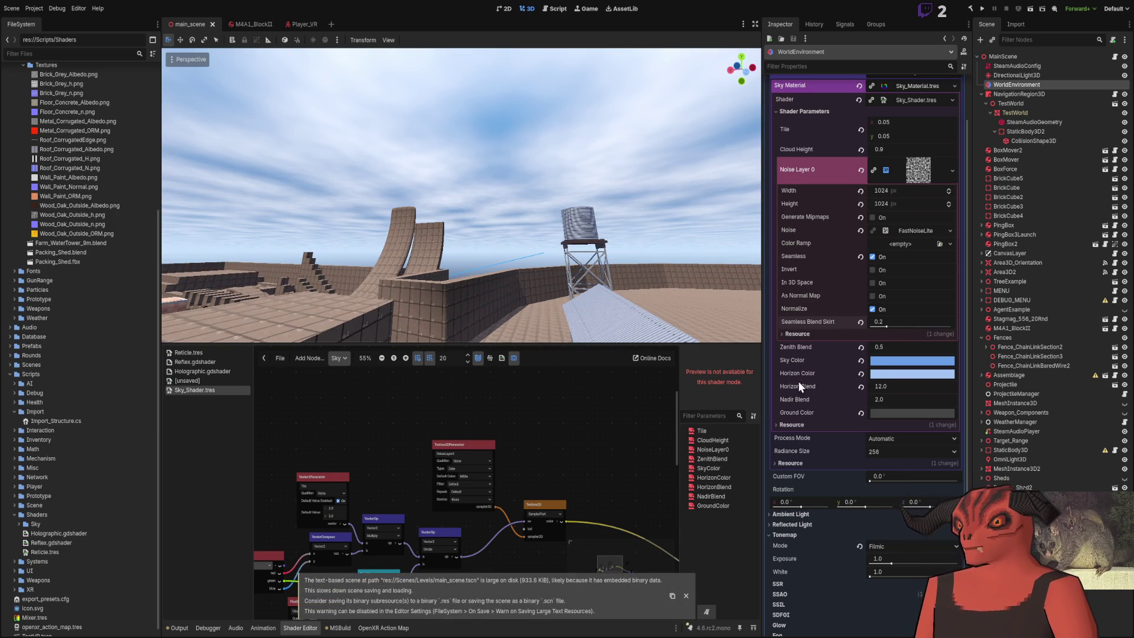
Step: Set Horizon Blend to 8.0 and change the Ground Color swatch to a dark olive-brown
click(880, 166)
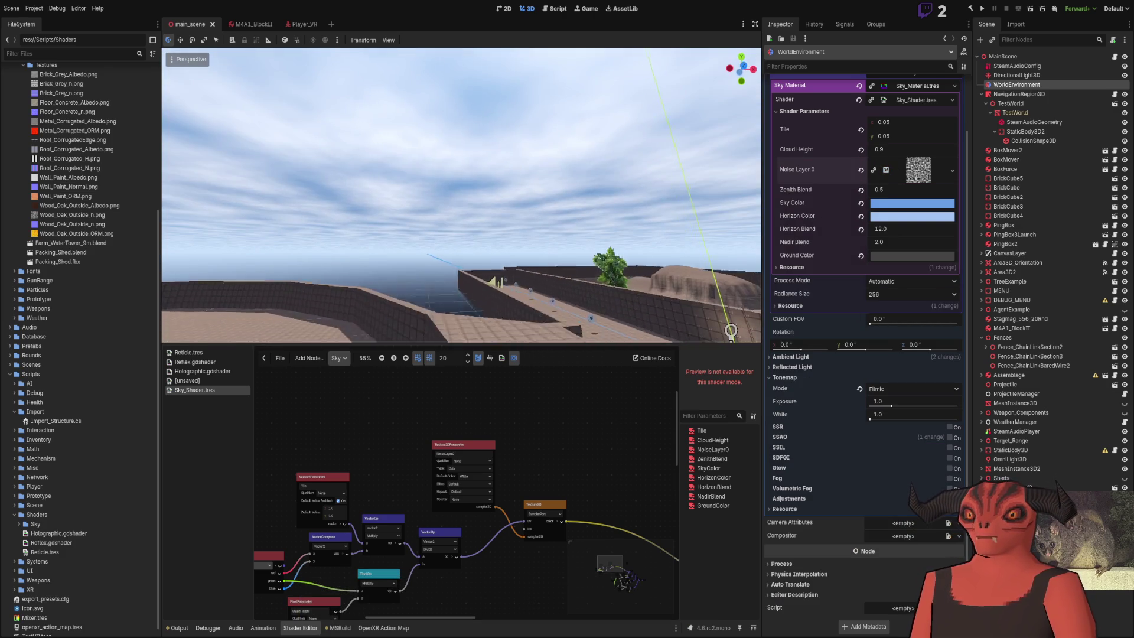
mouse_move(883, 189)
mouse_down()
mouse_move(856, 189)
mouse_move(885, 180)
mouse_up()
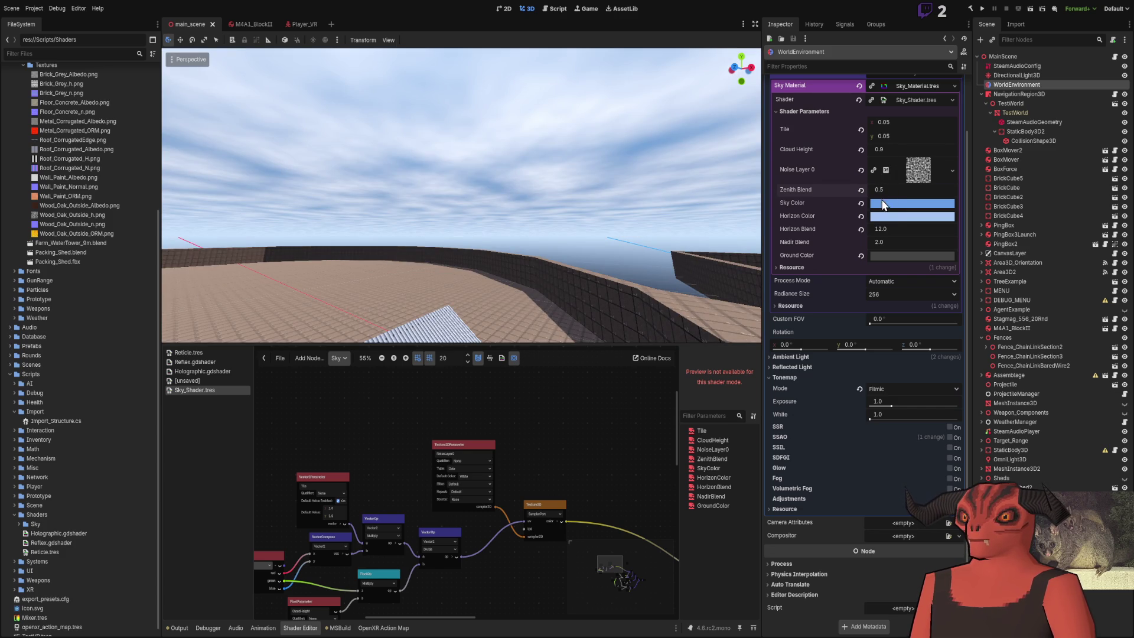
mouse_move(886, 228)
mouse_down()
mouse_move(874, 229)
mouse_move(903, 229)
mouse_move(885, 230)
mouse_move(872, 255)
mouse_up()
text(8)
key(Return)
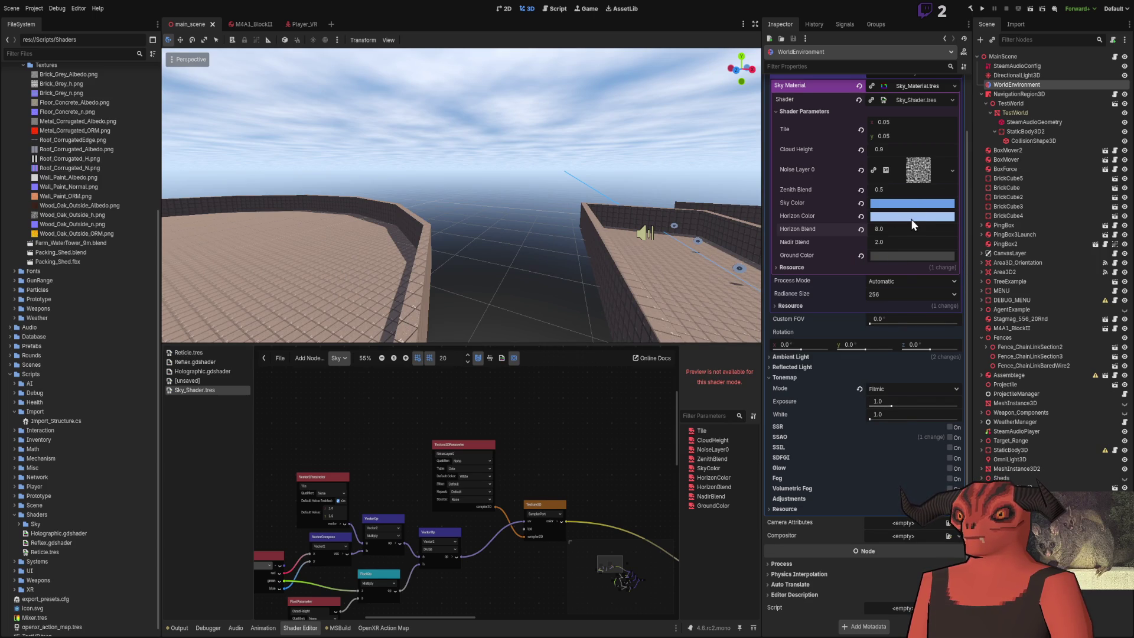
drag(911, 216, 912, 255)
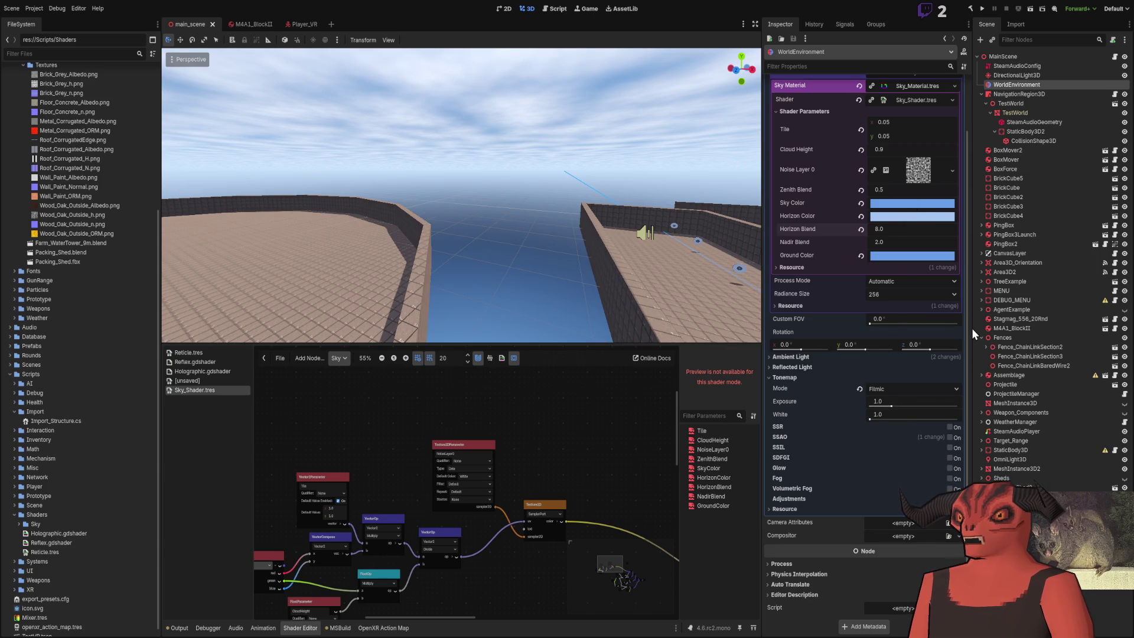
key(ctrl+z)
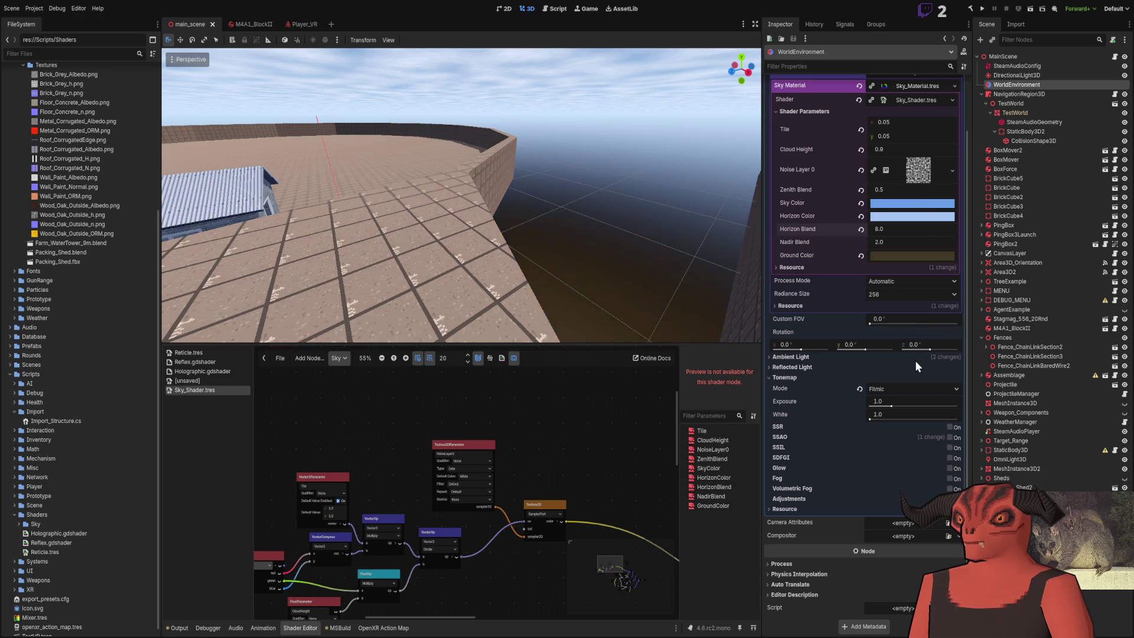
Step: Fly the camera around the shed and water tower, comparing dark-blue and olive-brown ground colours
right_click(615, 207)
key(w)
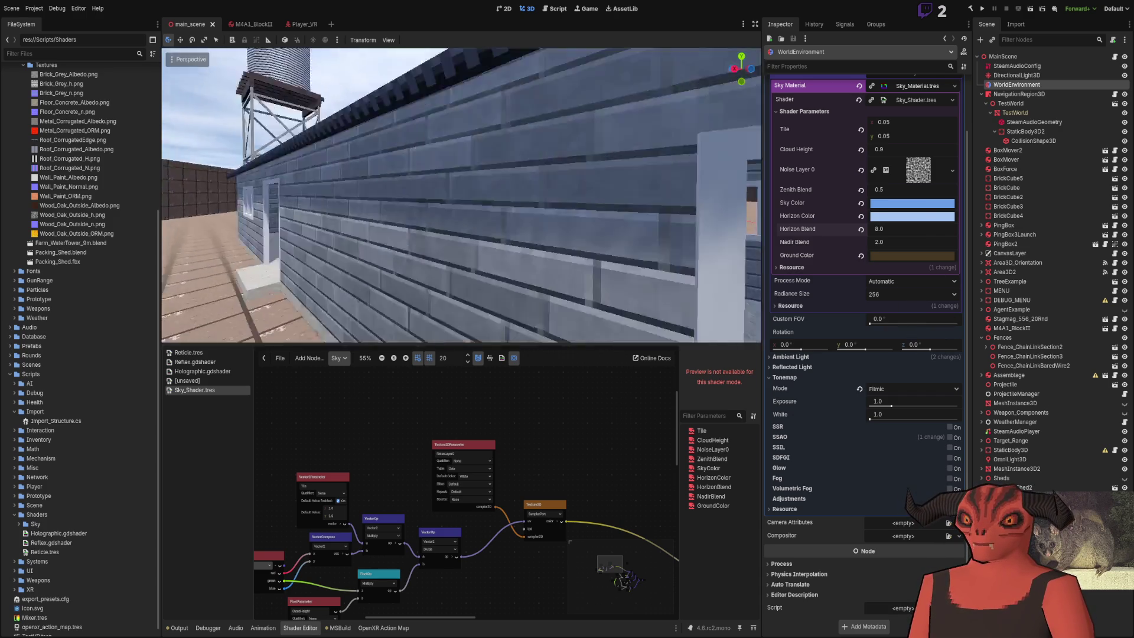
key(s)
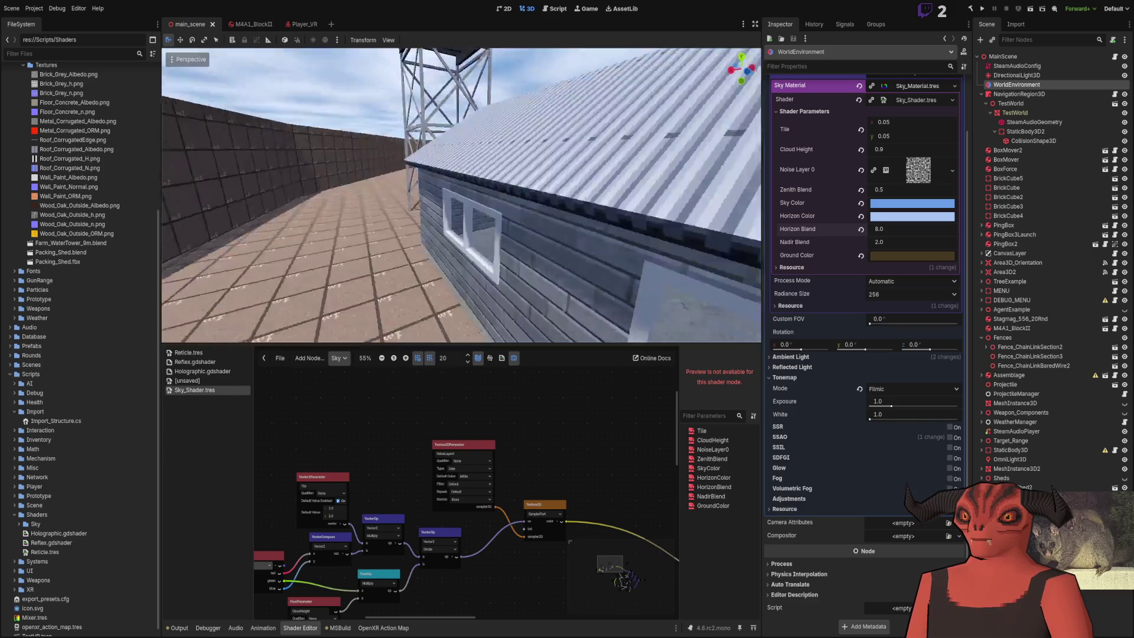
key(ctrl+z)
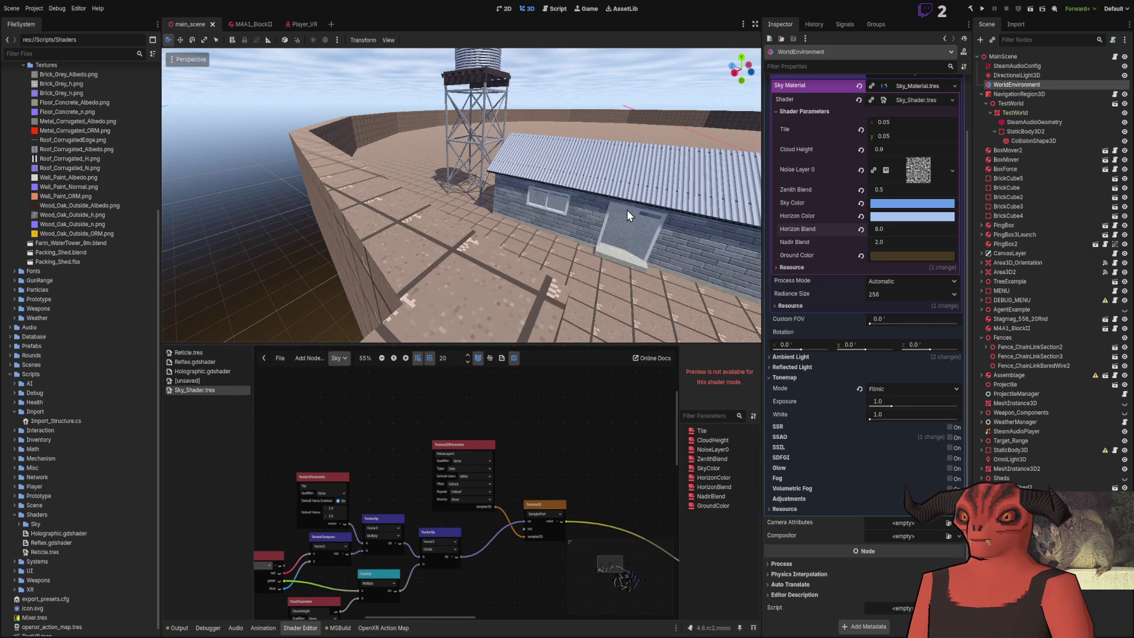
key(ctrl+shift+z)
key(w)
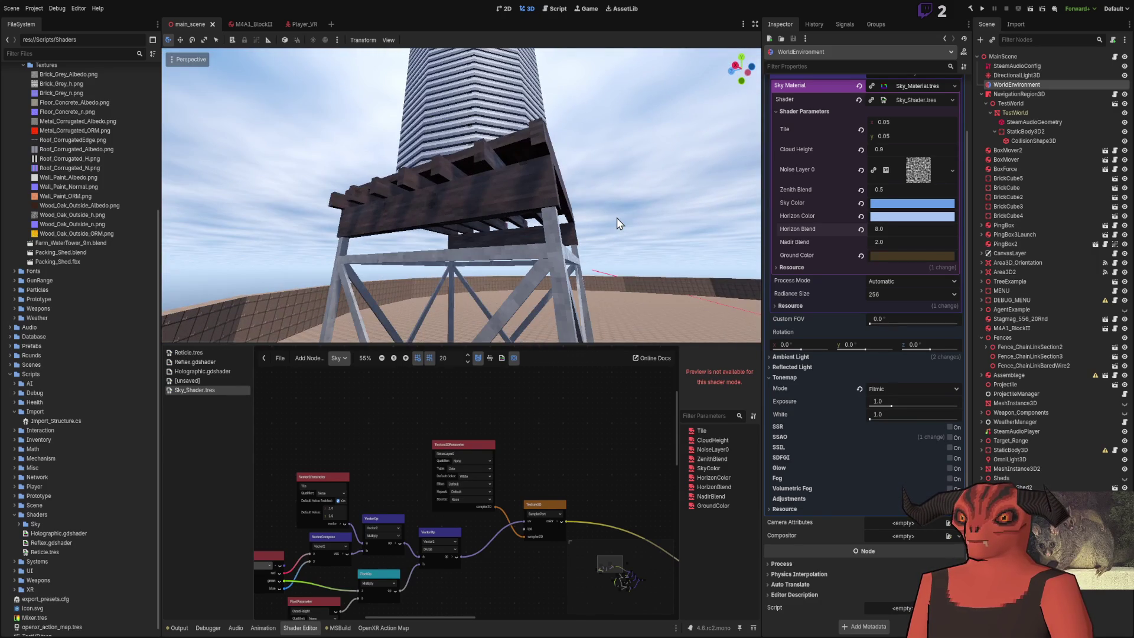
key(w)
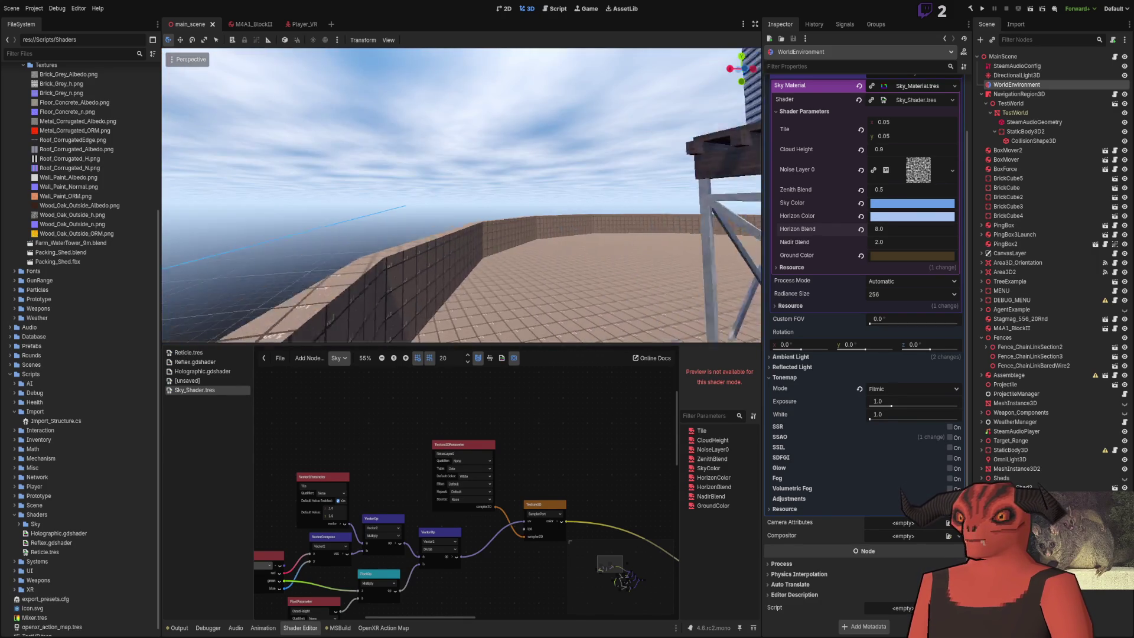
key(w)
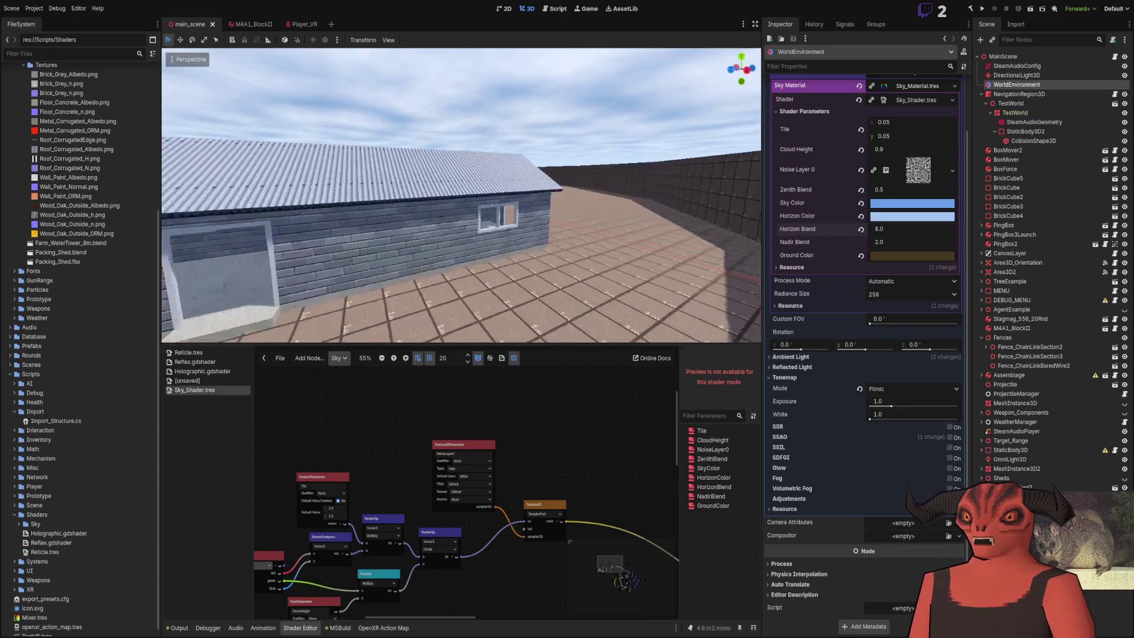
Step: Inspect the shed's roof, walls, window and door up close, then save main_scene.tscn
click(463, 135)
key(w)
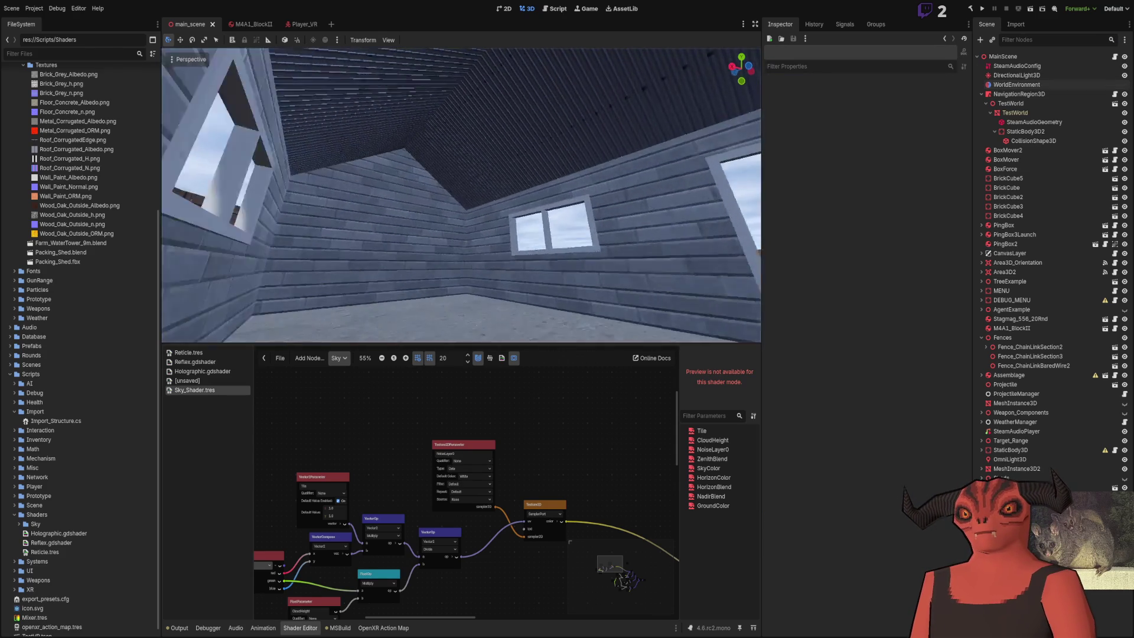
key(w)
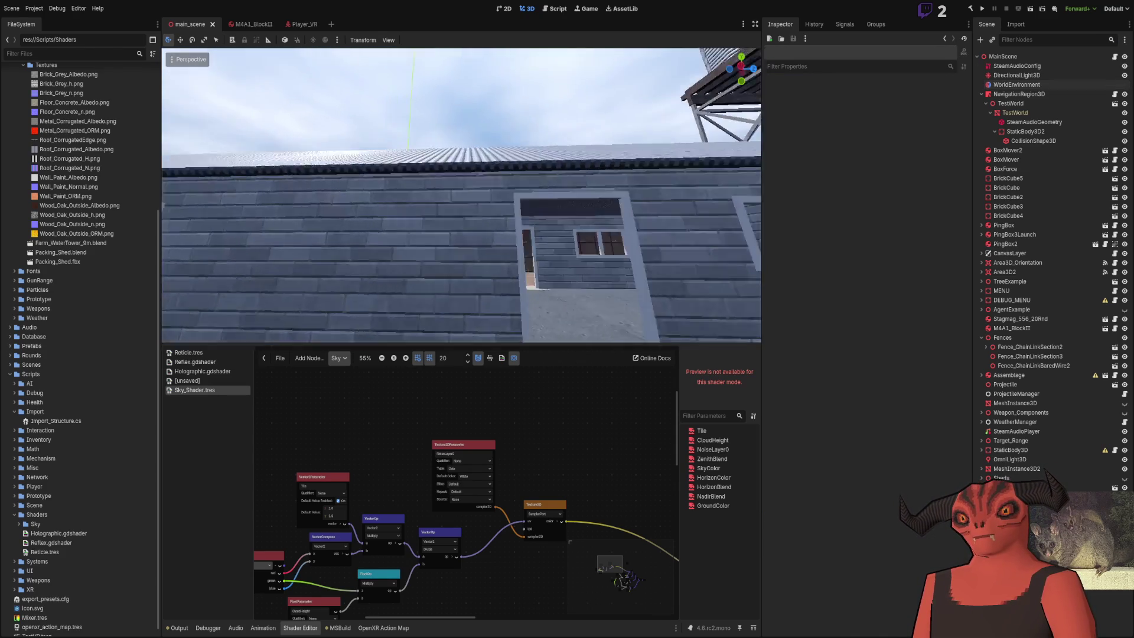
key(s)
key(w)
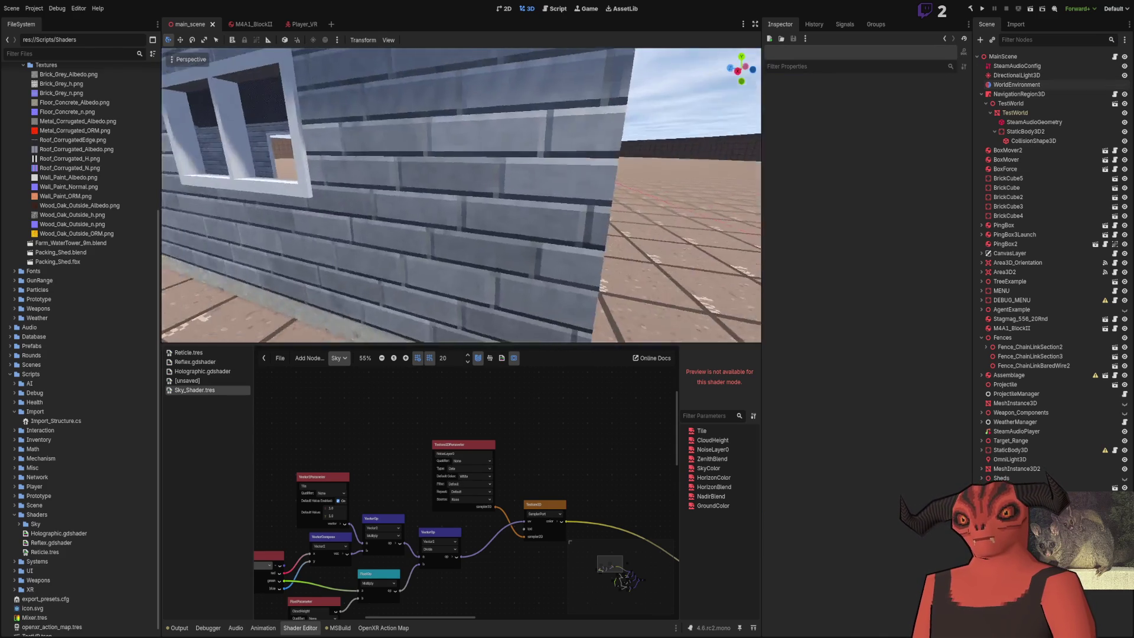
key(s)
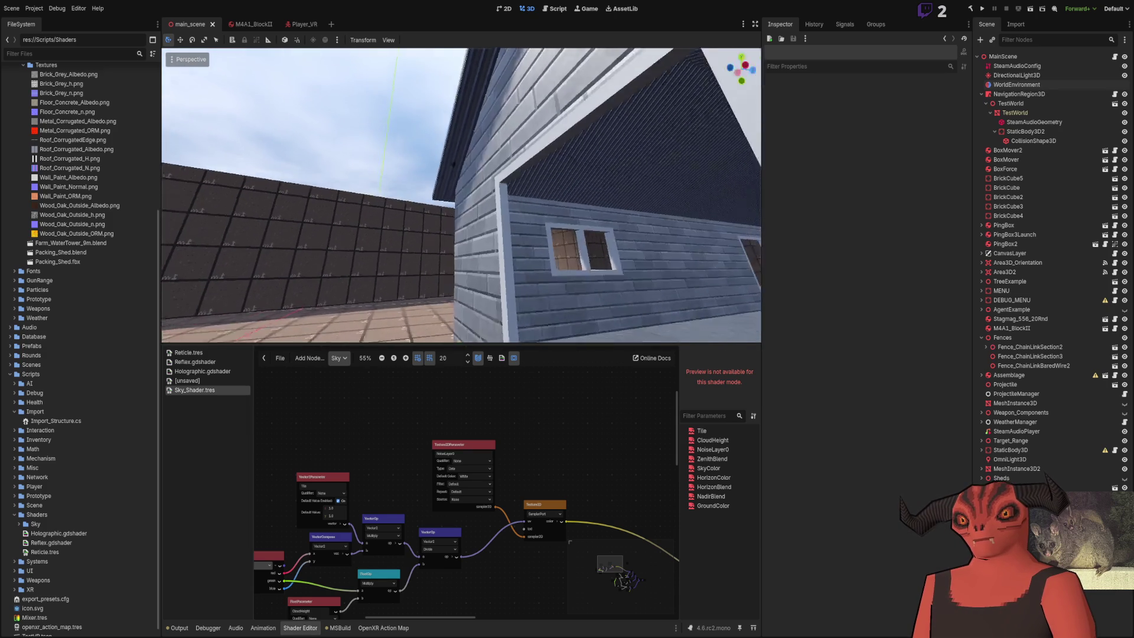
key(w)
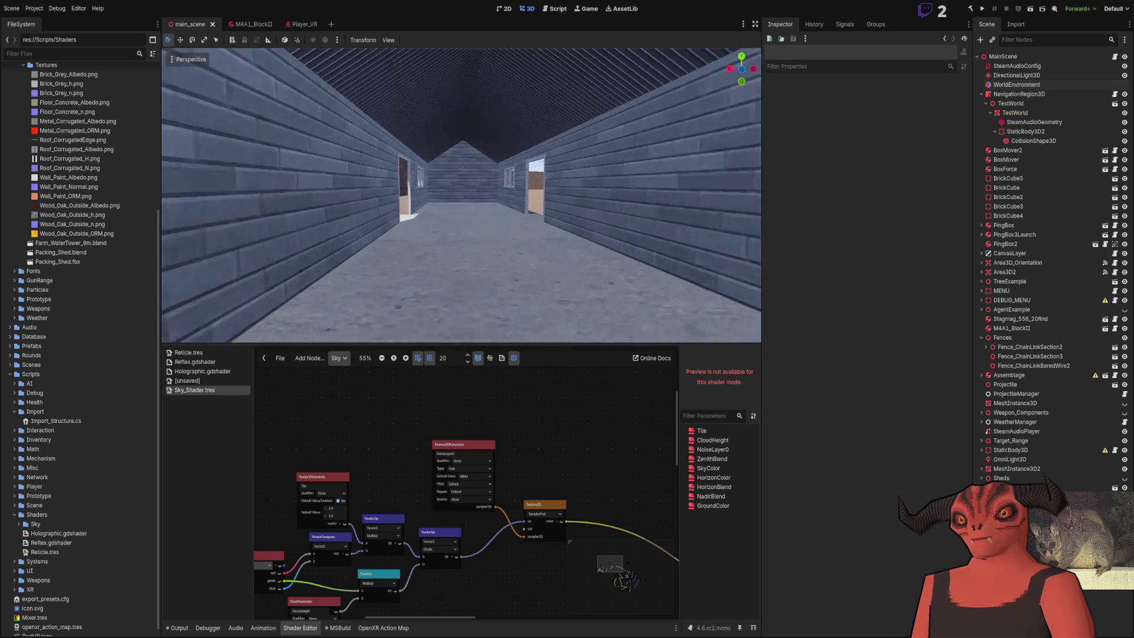
key(s)
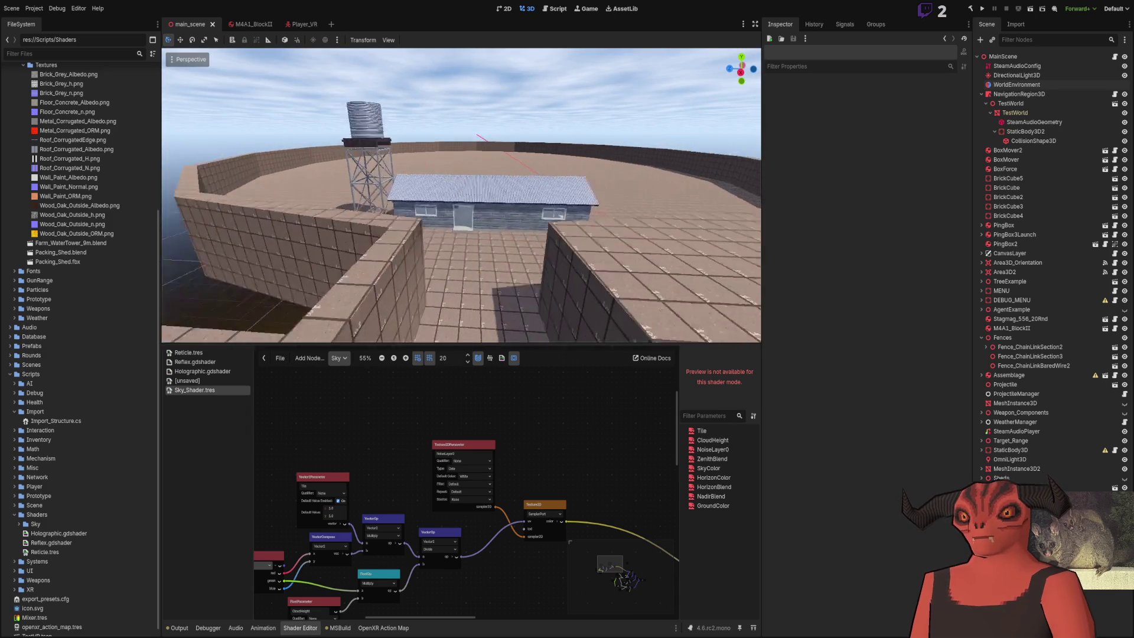
key(ctrl+s)
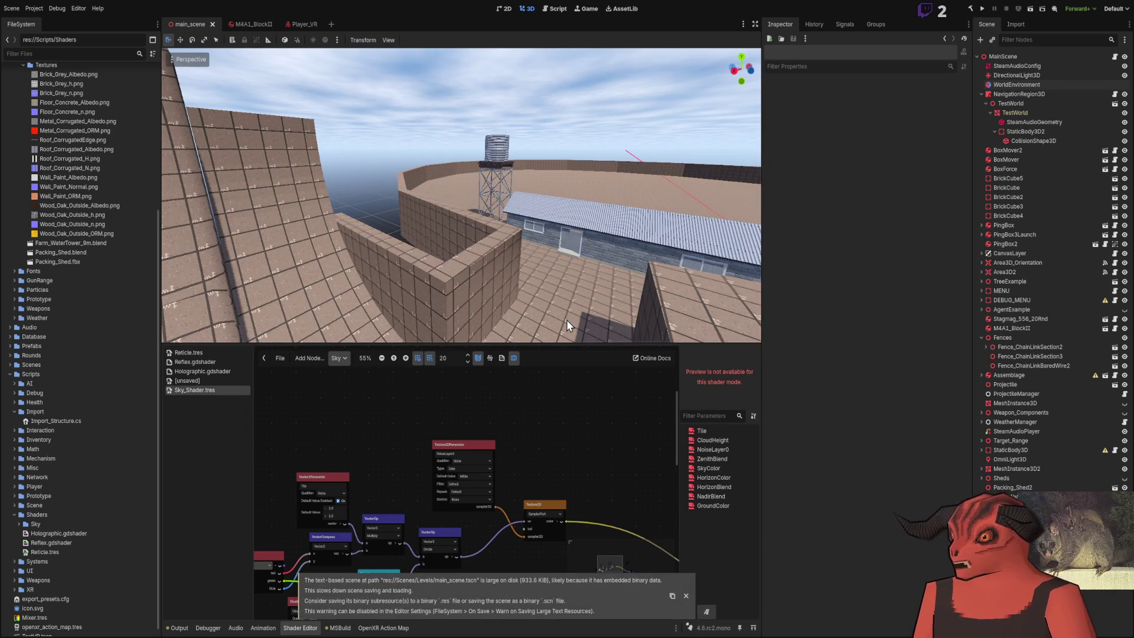
Step: Make the 3D view taller, show the Output log, and fly over the water tower and shed
drag(548, 347, 547, 392)
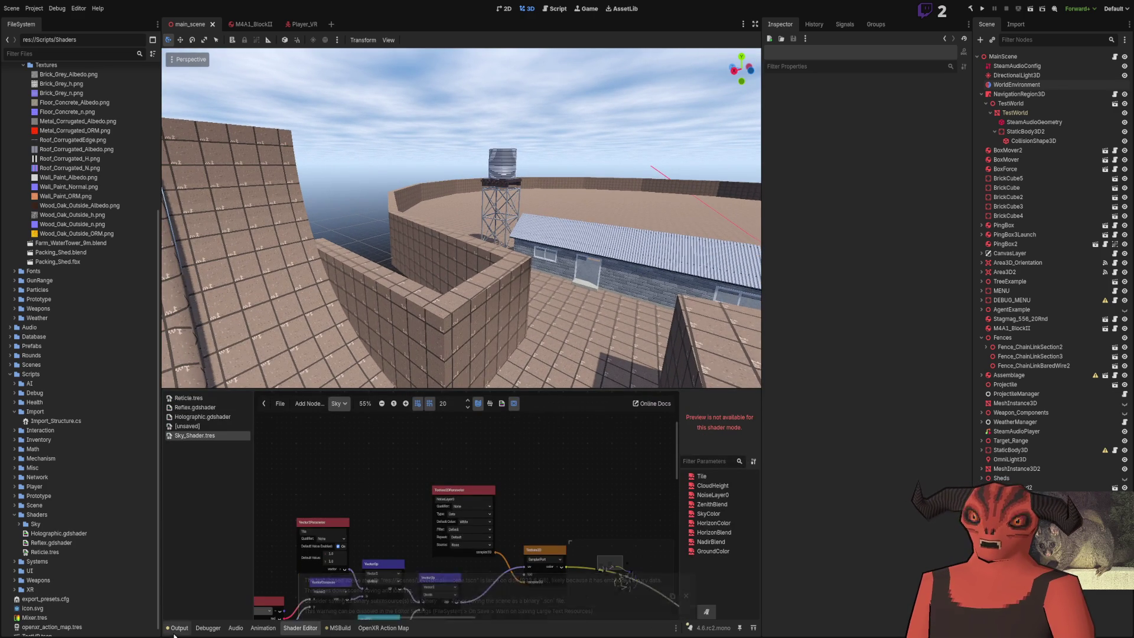
click(177, 628)
drag(486, 296, 485, 296)
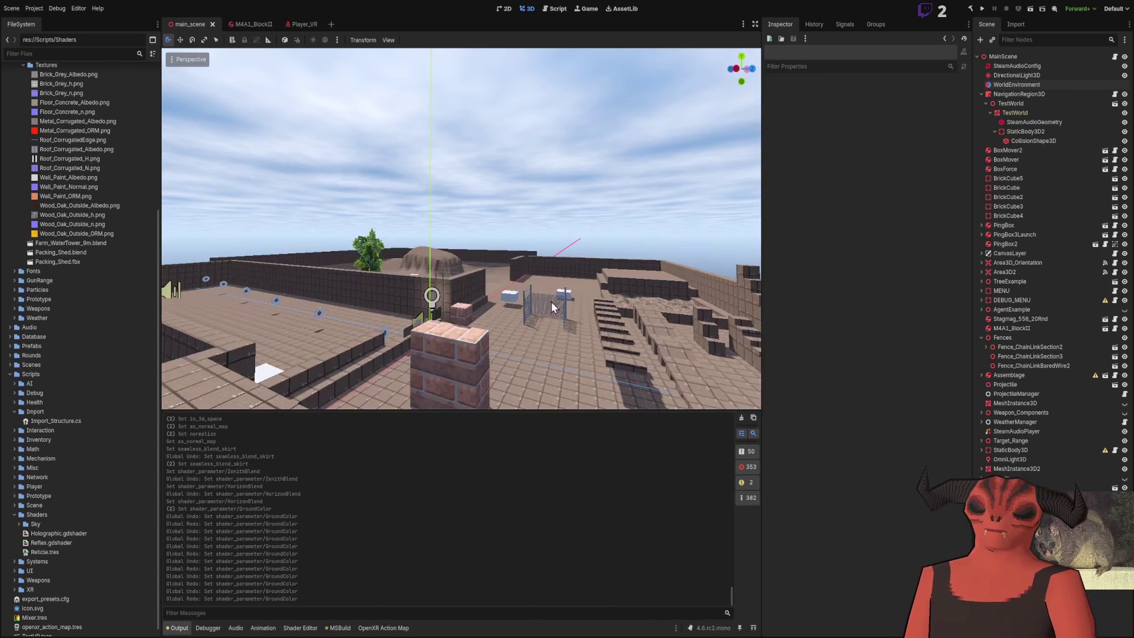
scroll(96, 311, up, 3)
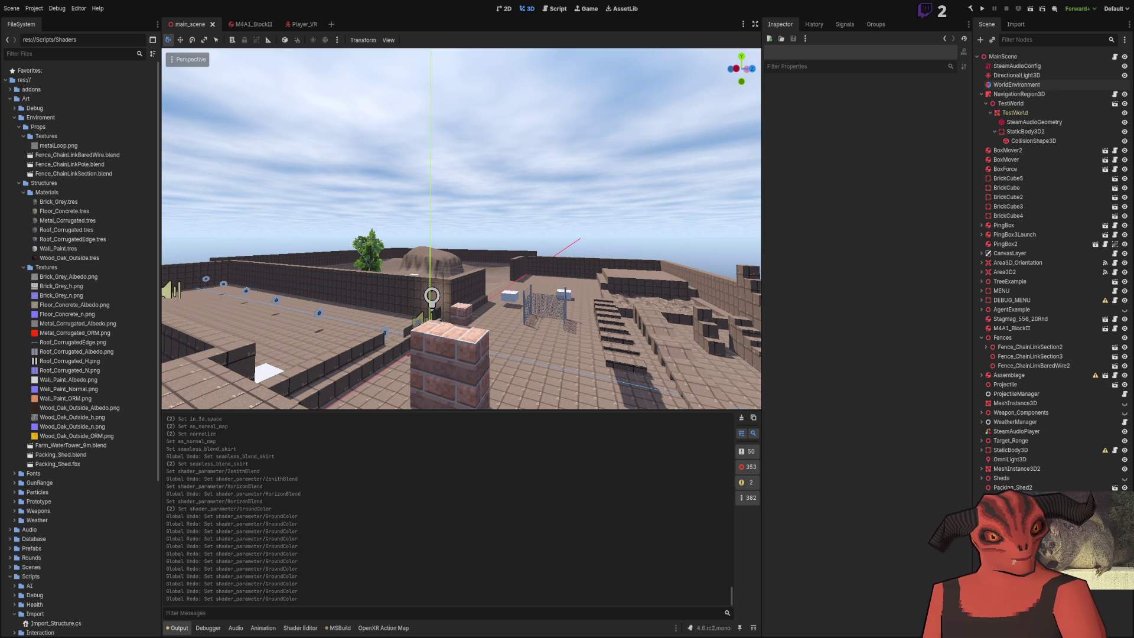
key(w)
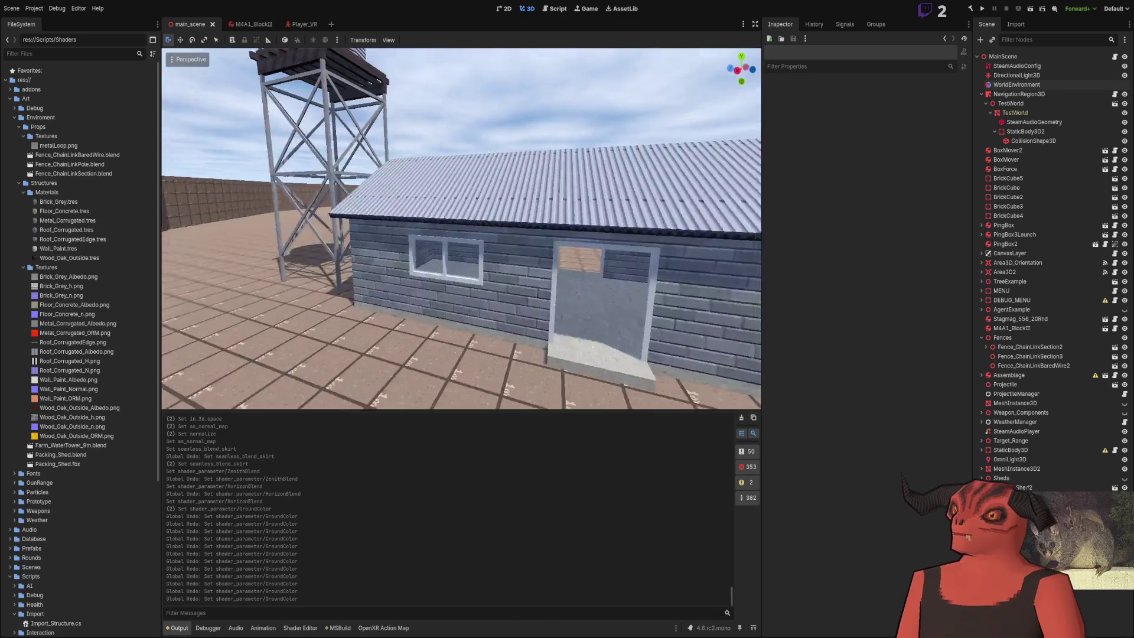
key(s)
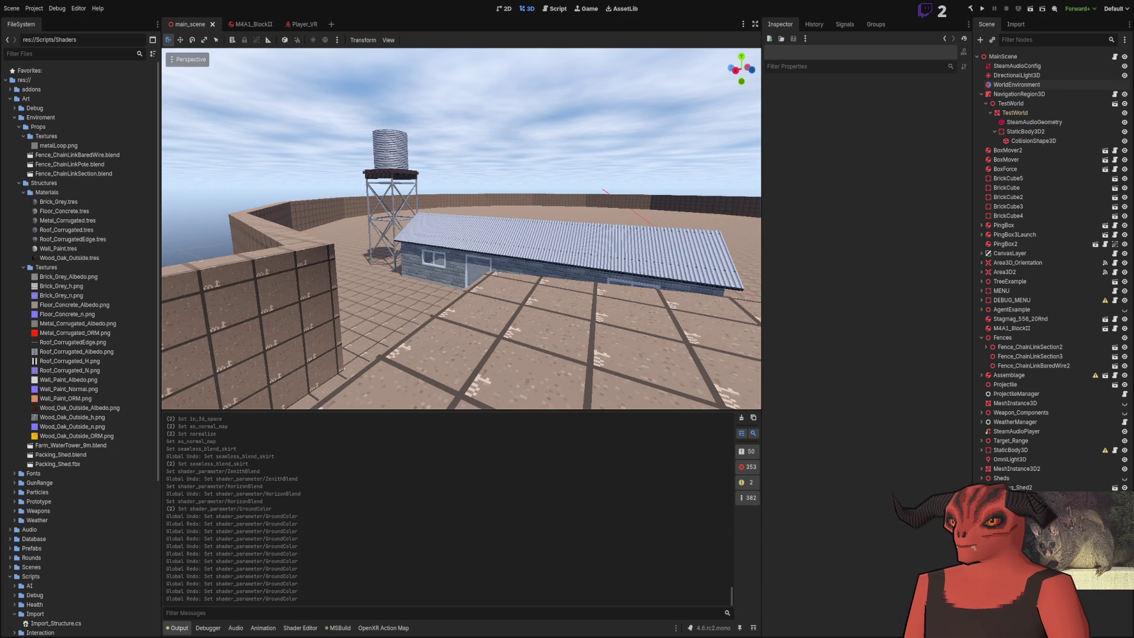
key(alt+Tab)
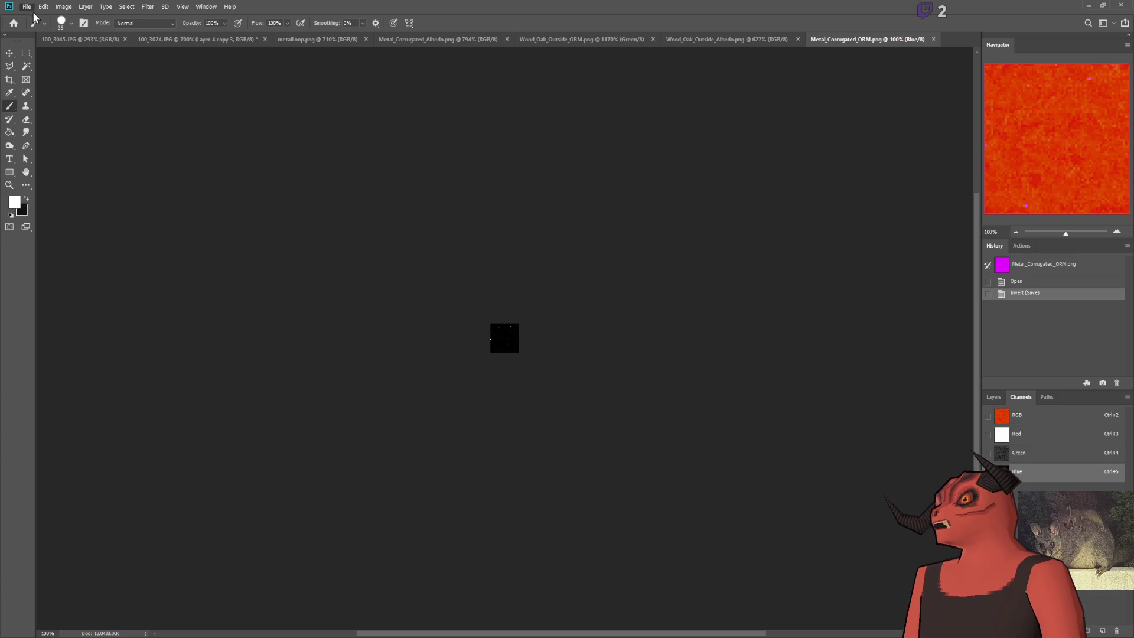
Step: Create a new blank Photoshop document and paste the windmill reference photo into it
key(ctrl+alt+n)
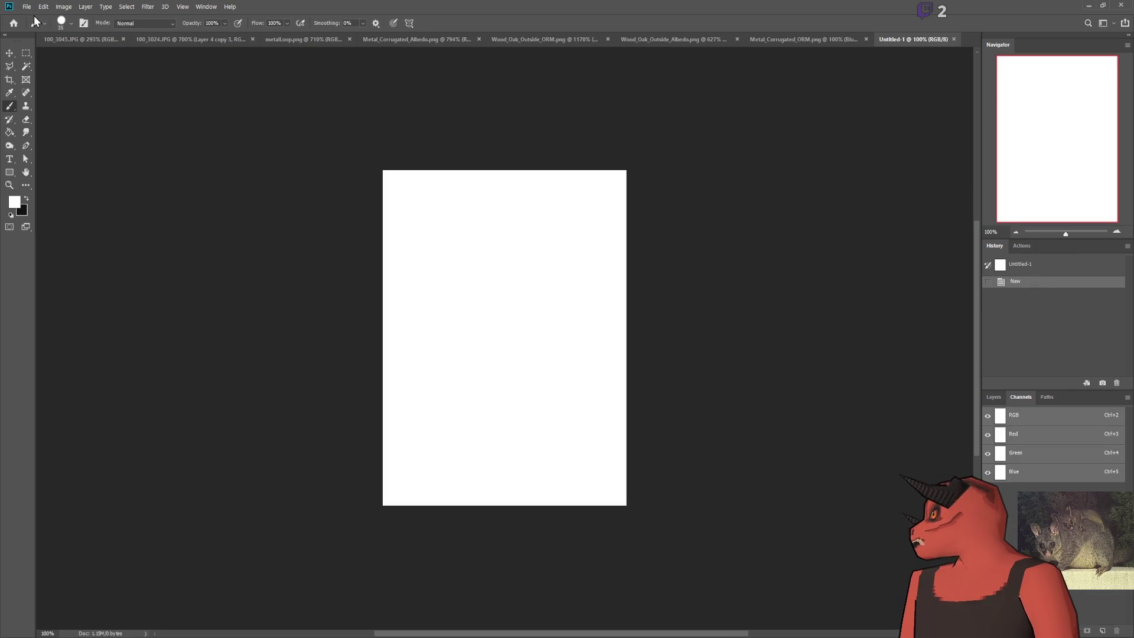
key(ctrl+v)
scroll(608, 463, up, 4)
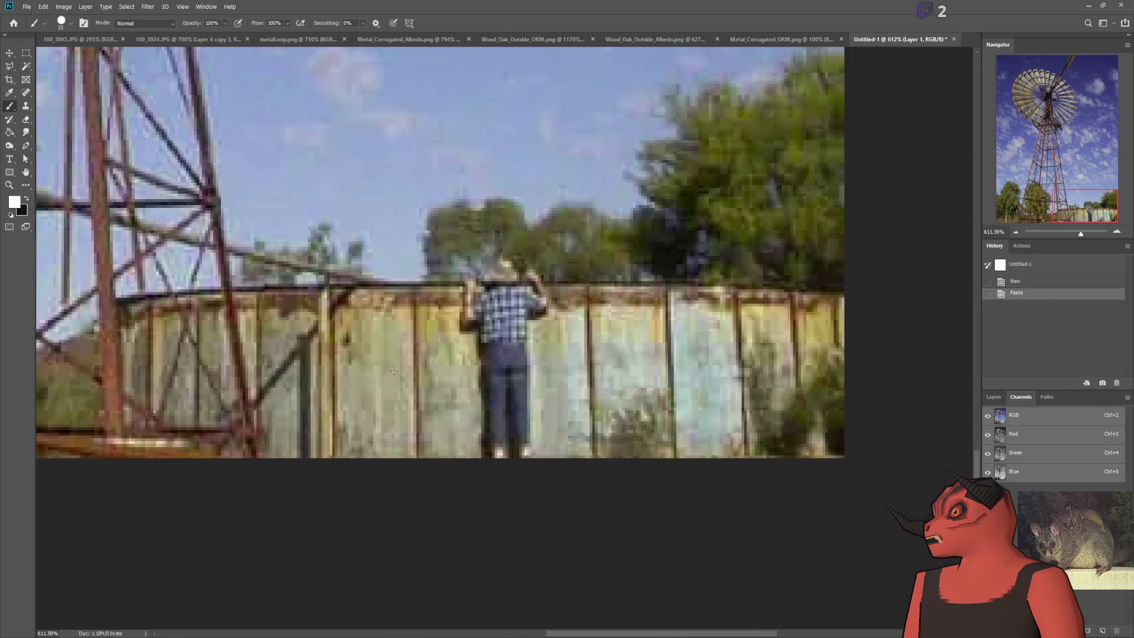
scroll(314, 240, down, 2)
scroll(313, 241, up, 5)
scroll(224, 236, down, 3)
scroll(108, 237, up, 2)
scroll(131, 252, up, 1)
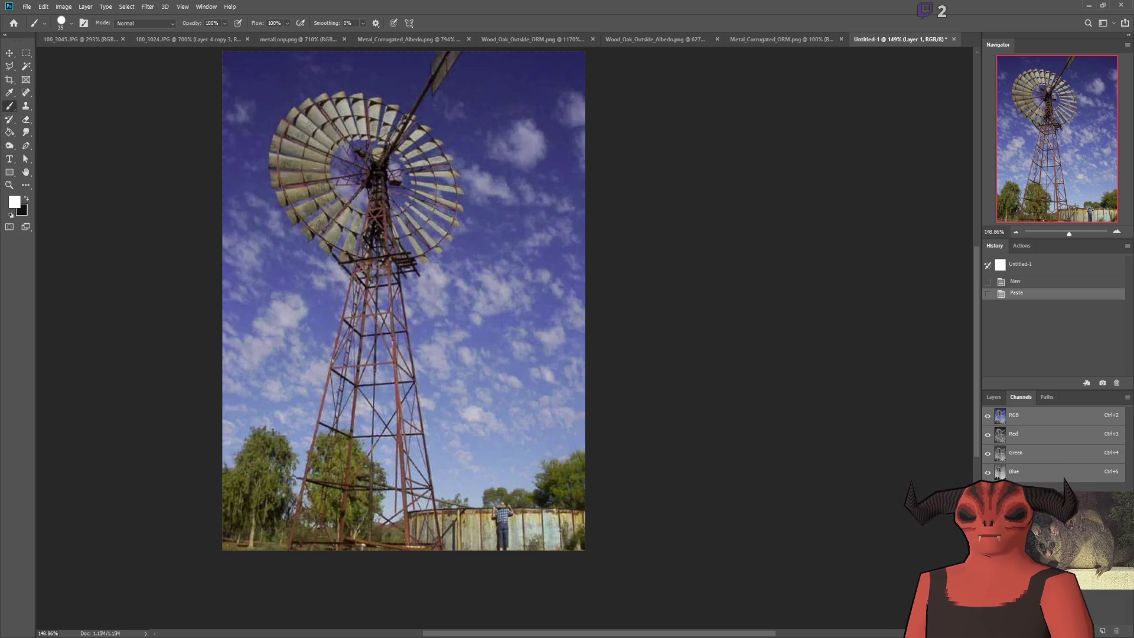
key(alt+Tab)
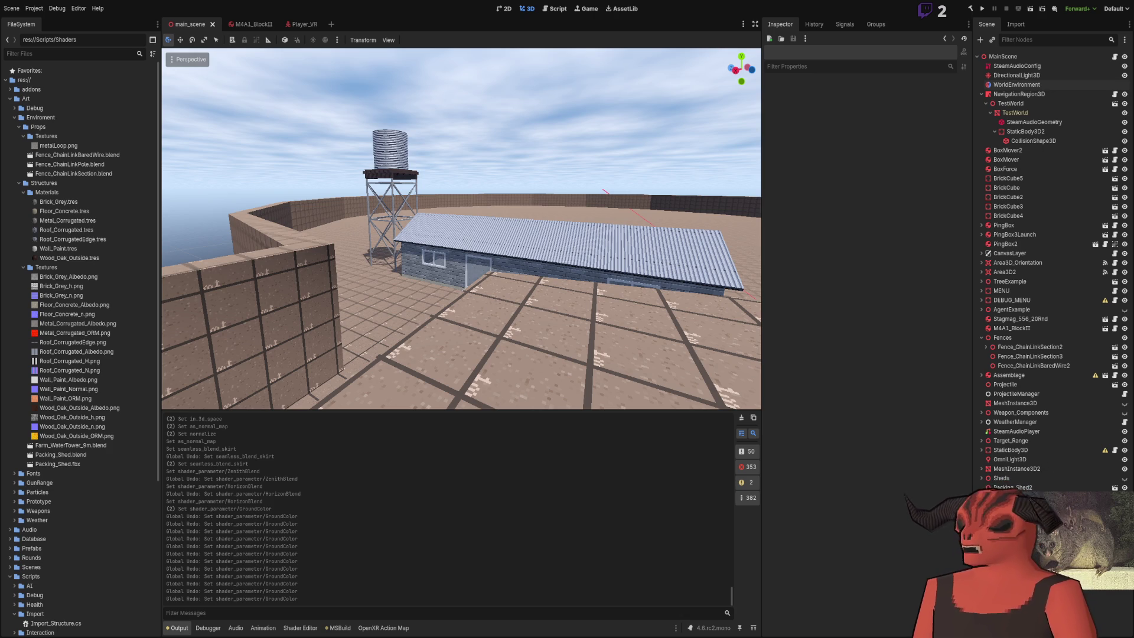
Step: Browse the reference photo tabs, including 100_3045.JPG, and settle on 100_3024.JPG
scroll(646, 296, up, 1)
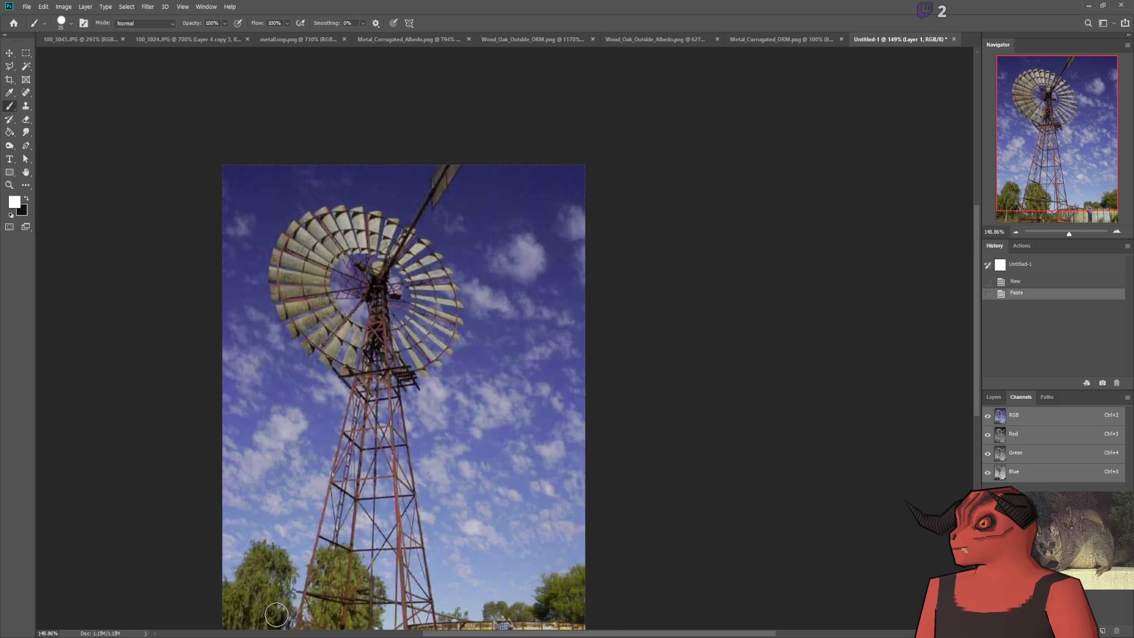
click(172, 39)
click(111, 39)
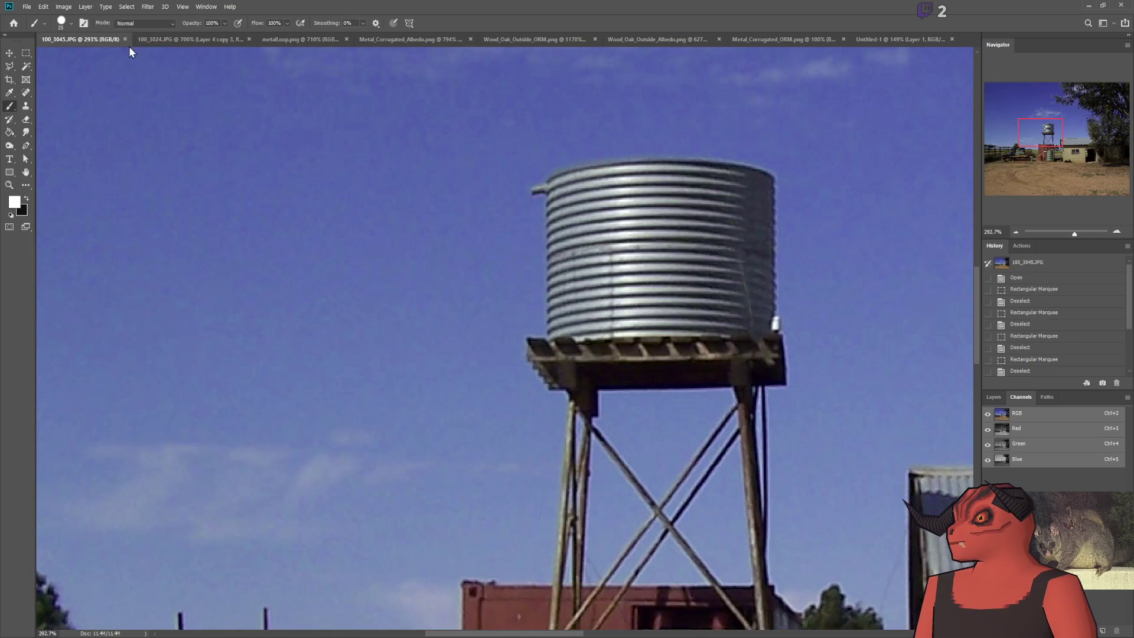
click(201, 40)
scroll(844, 373, down, 5)
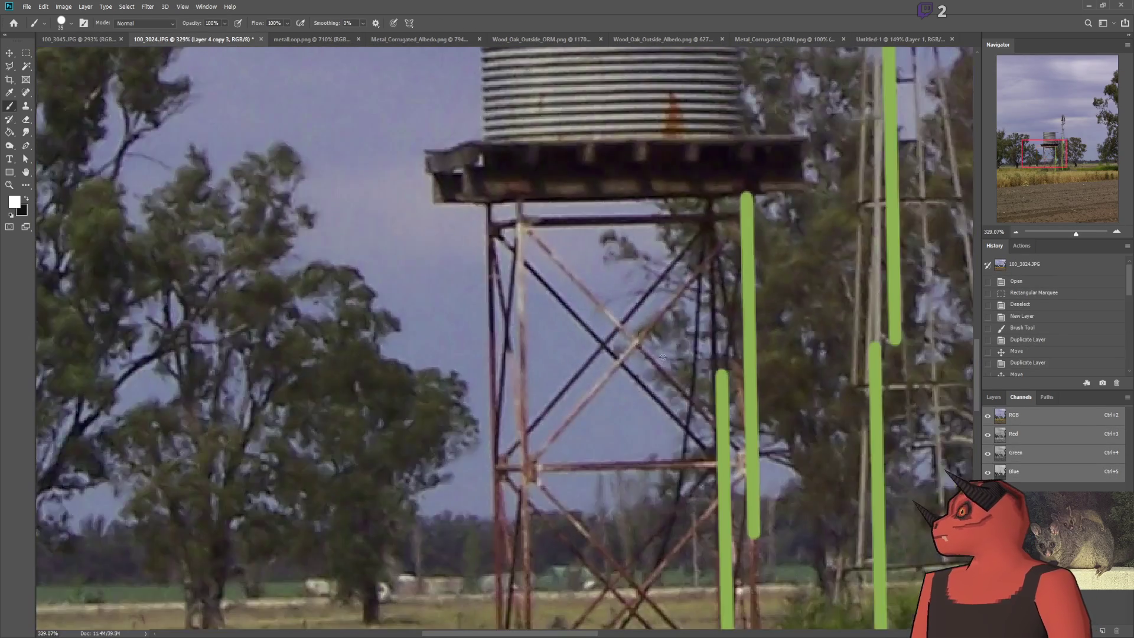
scroll(844, 373, up, 1)
scroll(582, 531, down, 2)
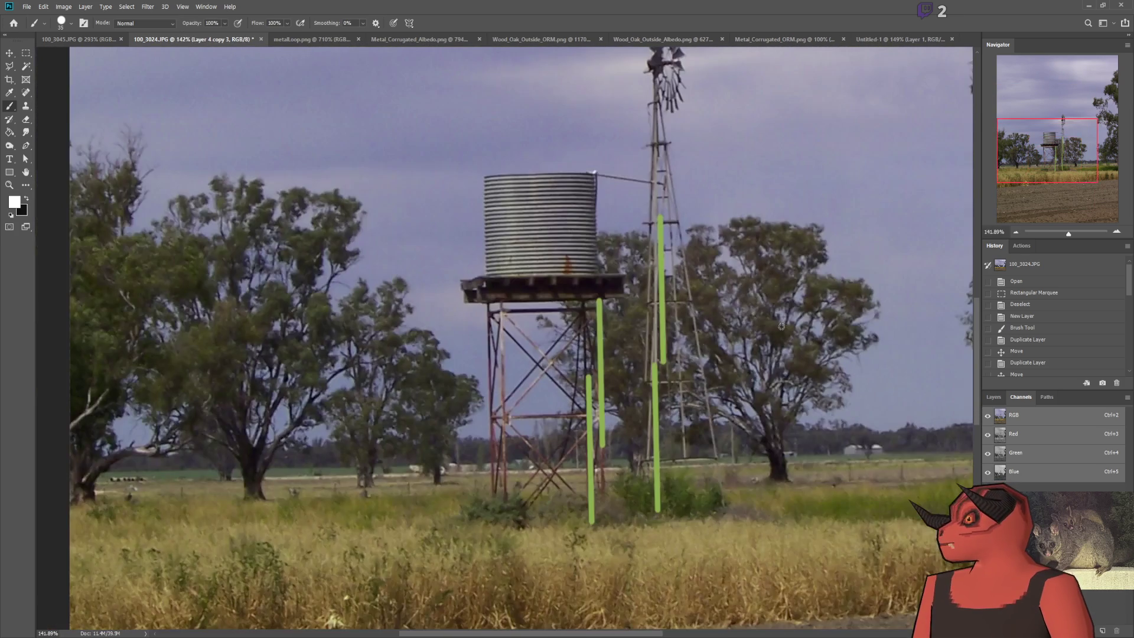
scroll(849, 188, up, 1)
Step: Move the Layer 4 copy 2 green stroke up onto the windmill tower
click(994, 397)
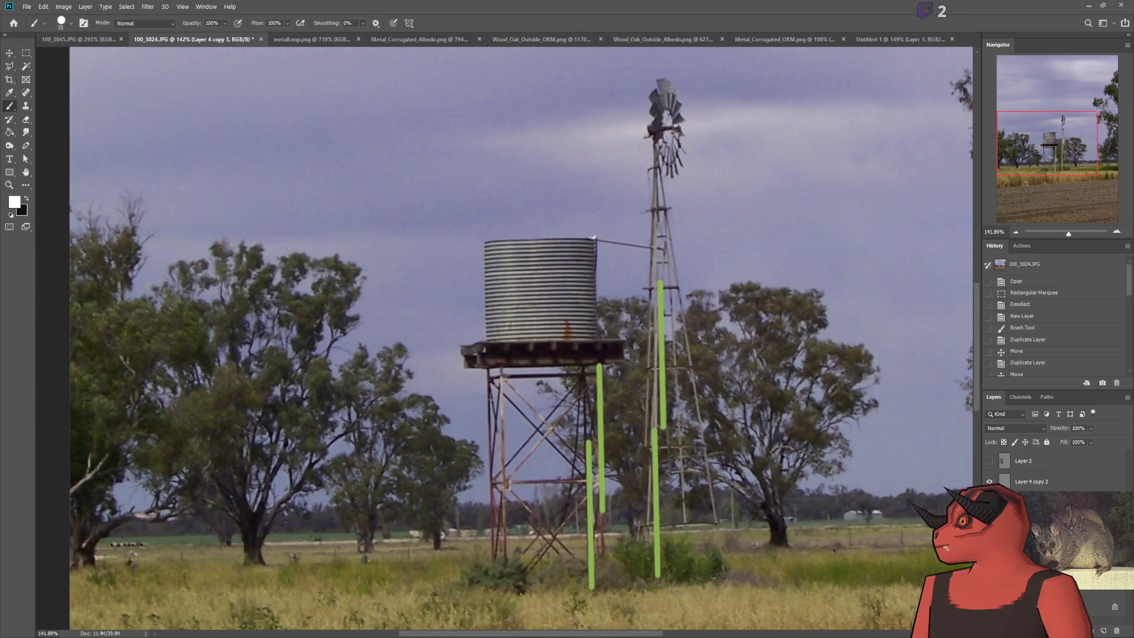
click(1034, 481)
click(10, 53)
mouse_move(295, 366)
mouse_down()
mouse_move(377, 253)
mouse_move(347, 175)
mouse_move(351, 129)
mouse_up()
scroll(844, 267, up, 3)
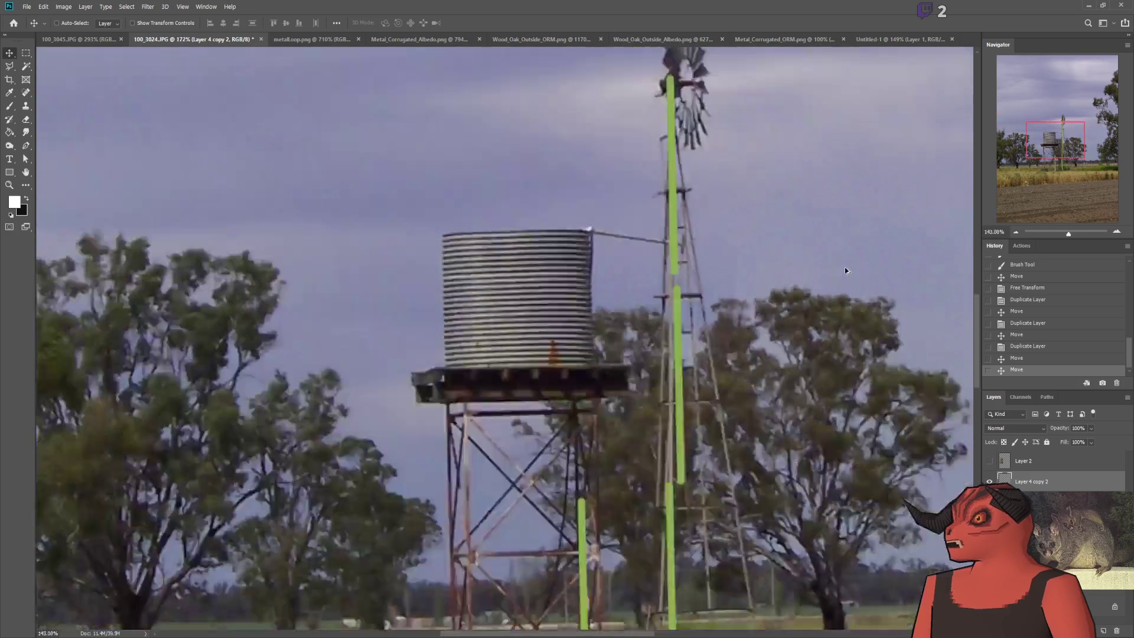
scroll(907, 251, down, 2)
scroll(908, 255, down, 3)
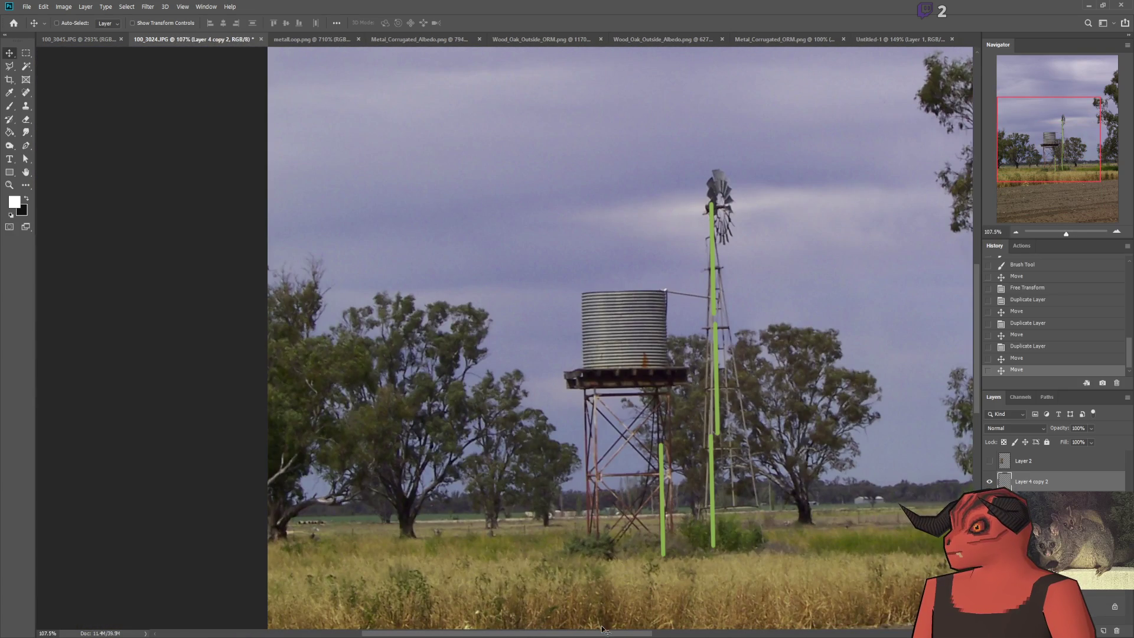
scroll(572, 566, up, 2)
scroll(362, 305, up, 2)
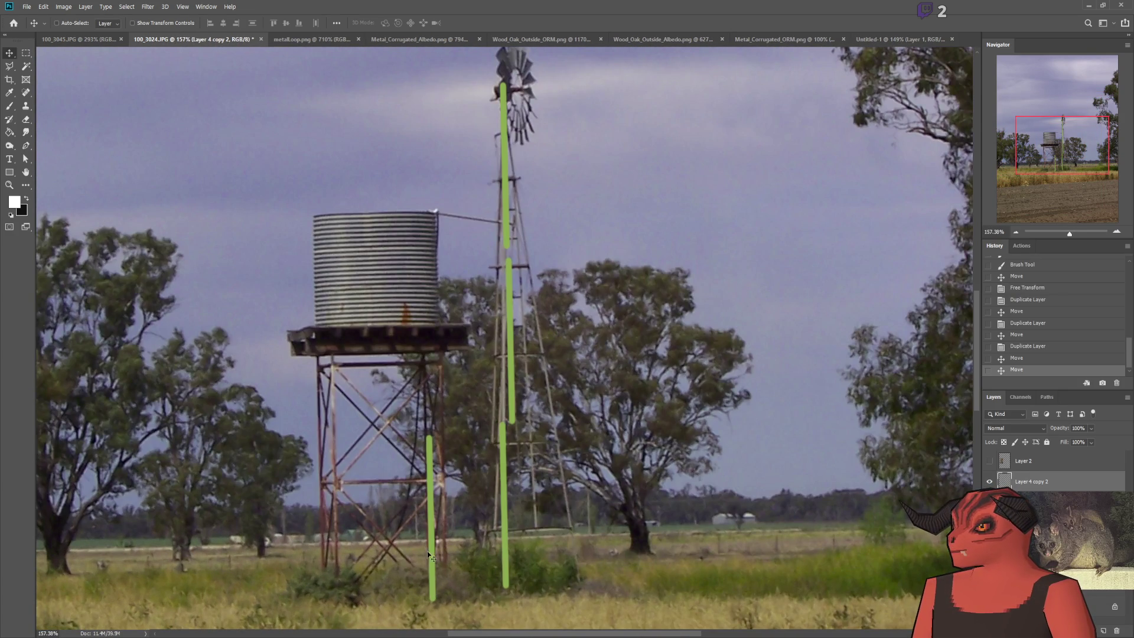
scroll(499, 254, down, 3)
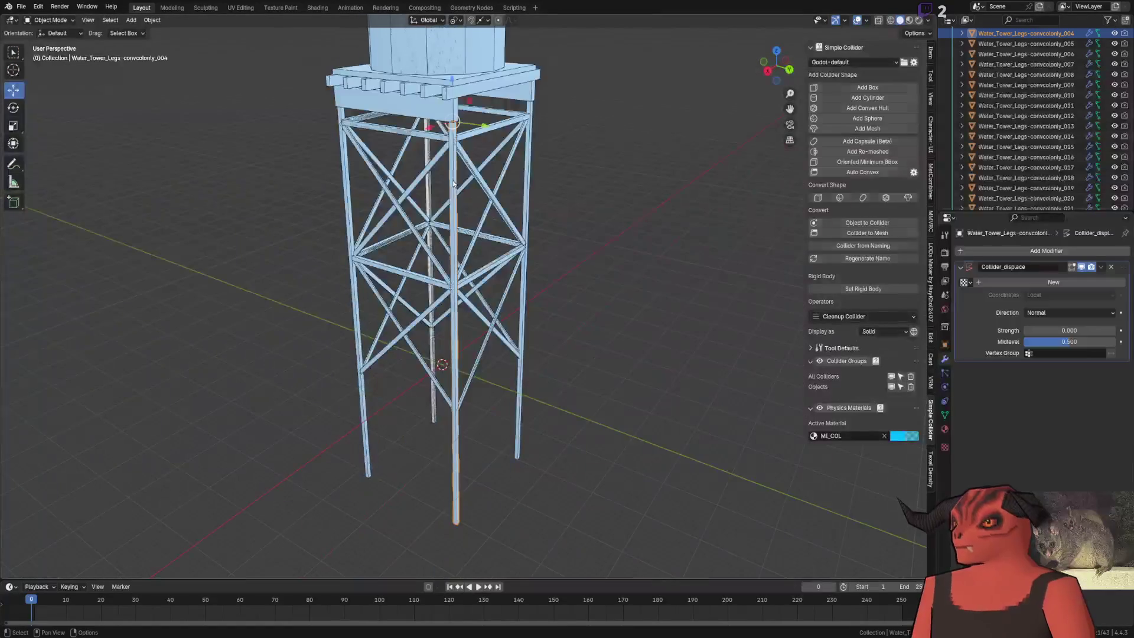
Step: Raise the tower leg's bottom vertex exactly 3 m, then lift it up to the tower top
key(Tab)
drag(441, 501, 582, 580)
drag(456, 493, 455, 385)
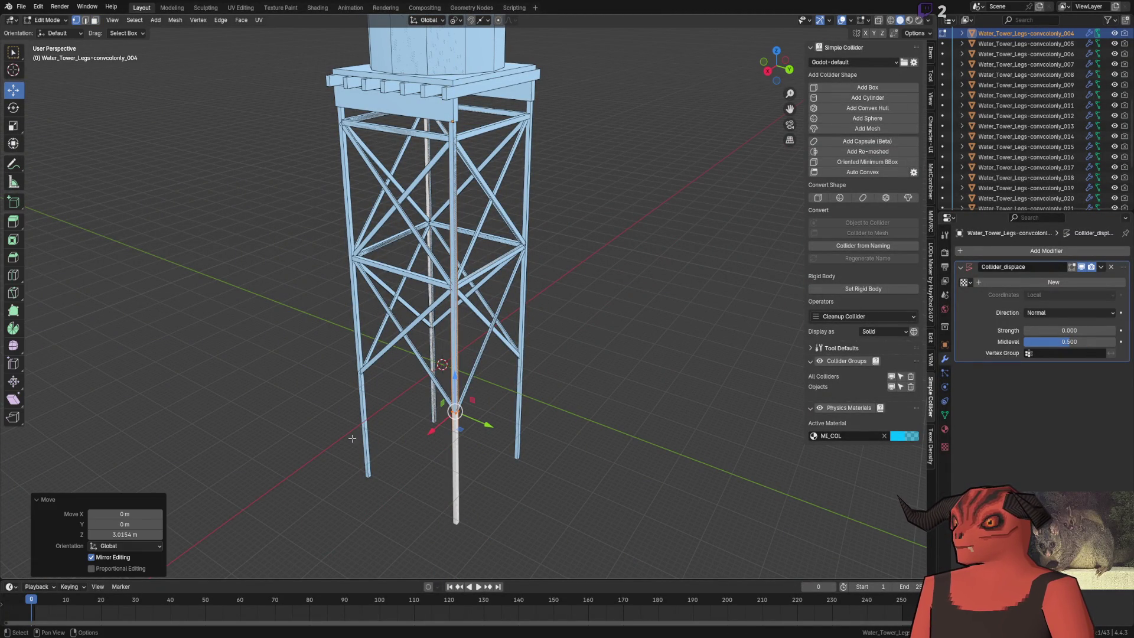
click(125, 535)
text(3)
key(Return)
drag(457, 383, 452, 97)
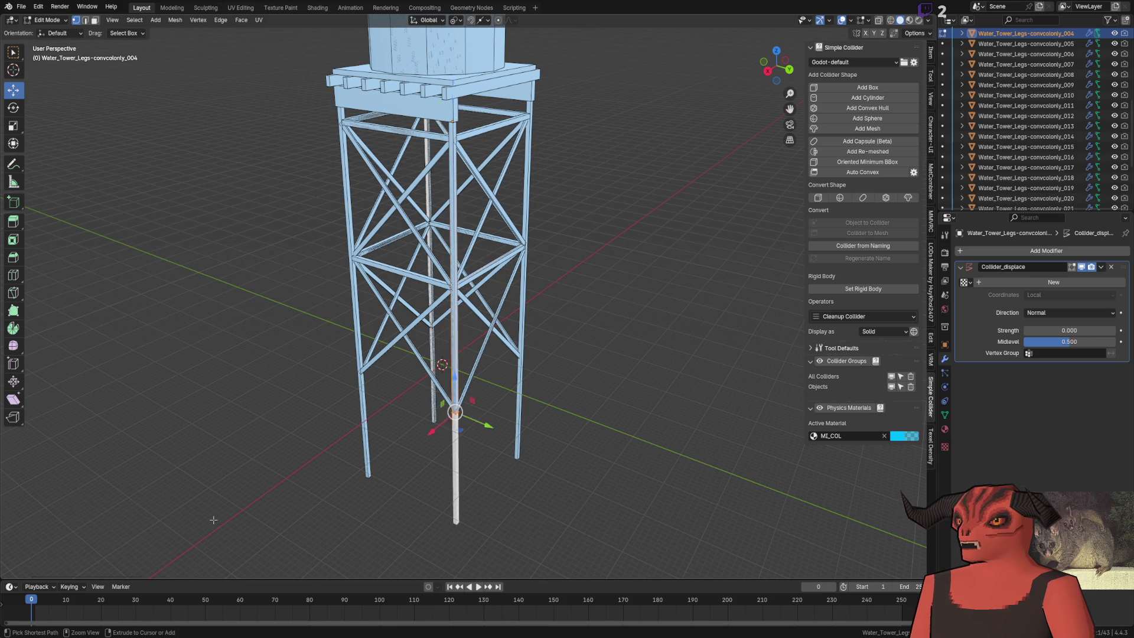
key(Tab)
Step: Compare the reference photo and Godot level before returning to the Blender water-tower model
key(alt+Tab)
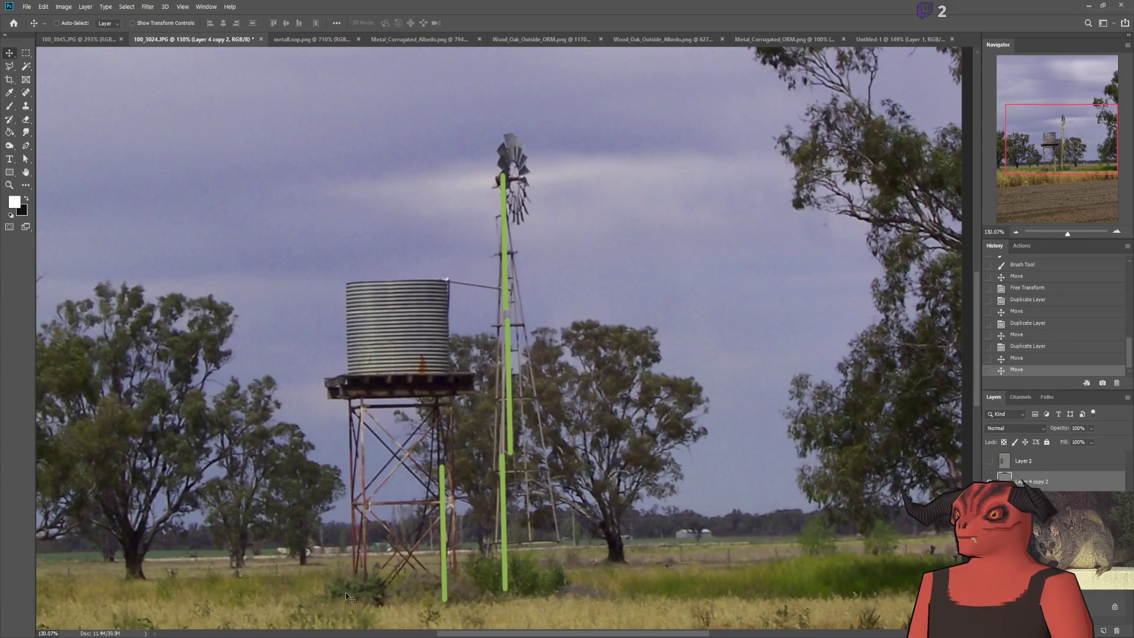
key(alt+Tab)
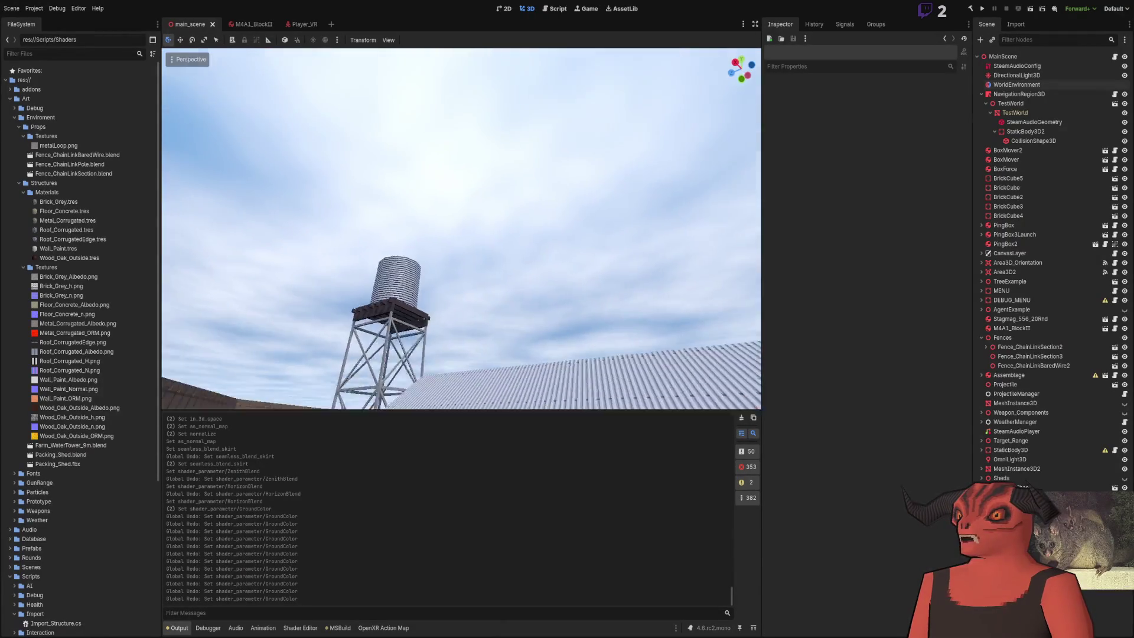
drag(463, 256, 463, 256)
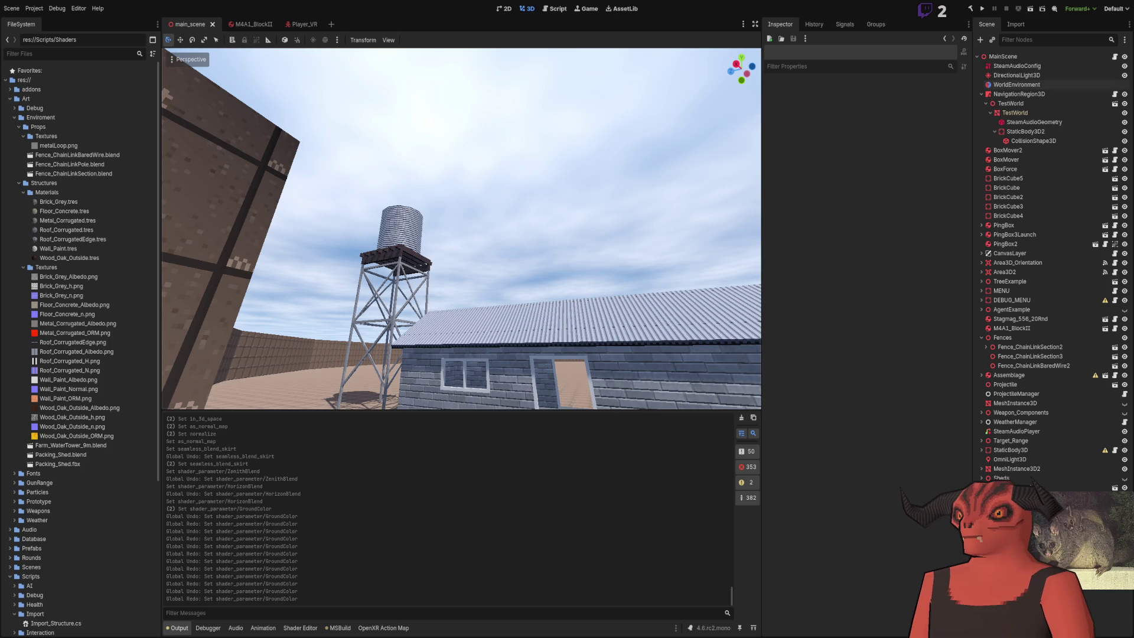
key(alt+Tab)
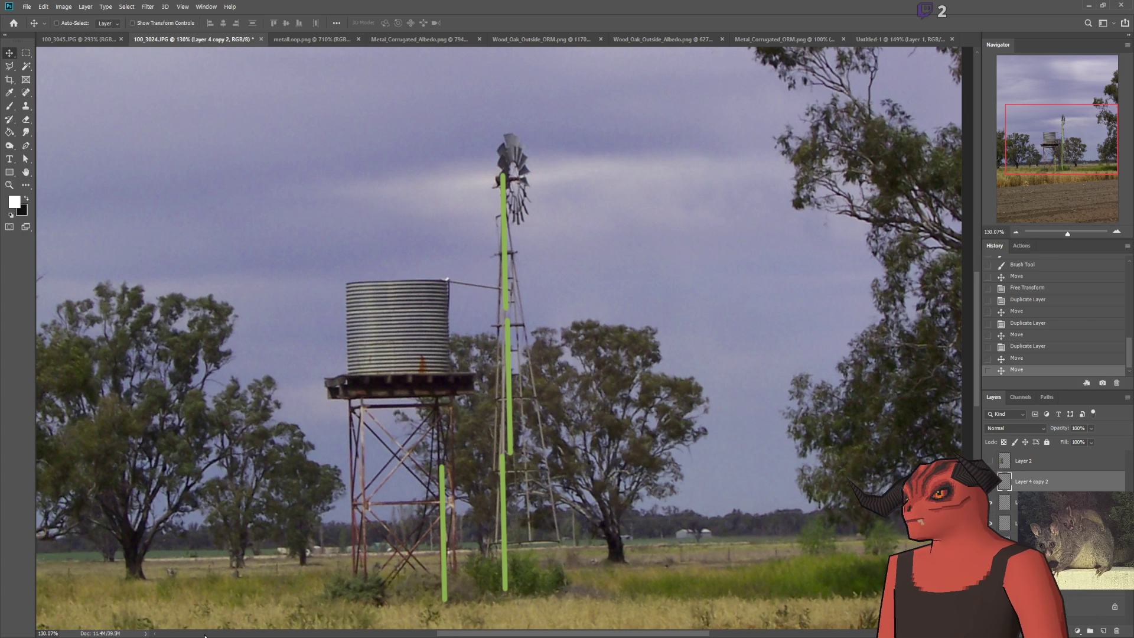
key(alt+Tab)
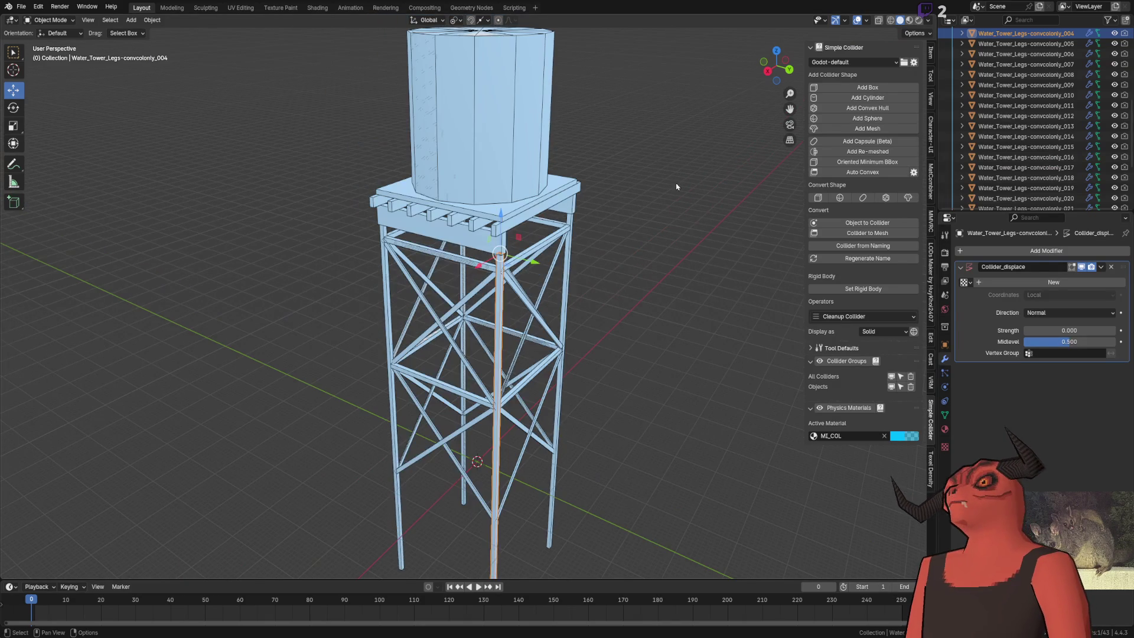
Step: Save the file, then reopen Farm_WaterTower_9m.blend from the recent files list
key(ctrl+s)
click(21, 6)
mouse_move(34, 18)
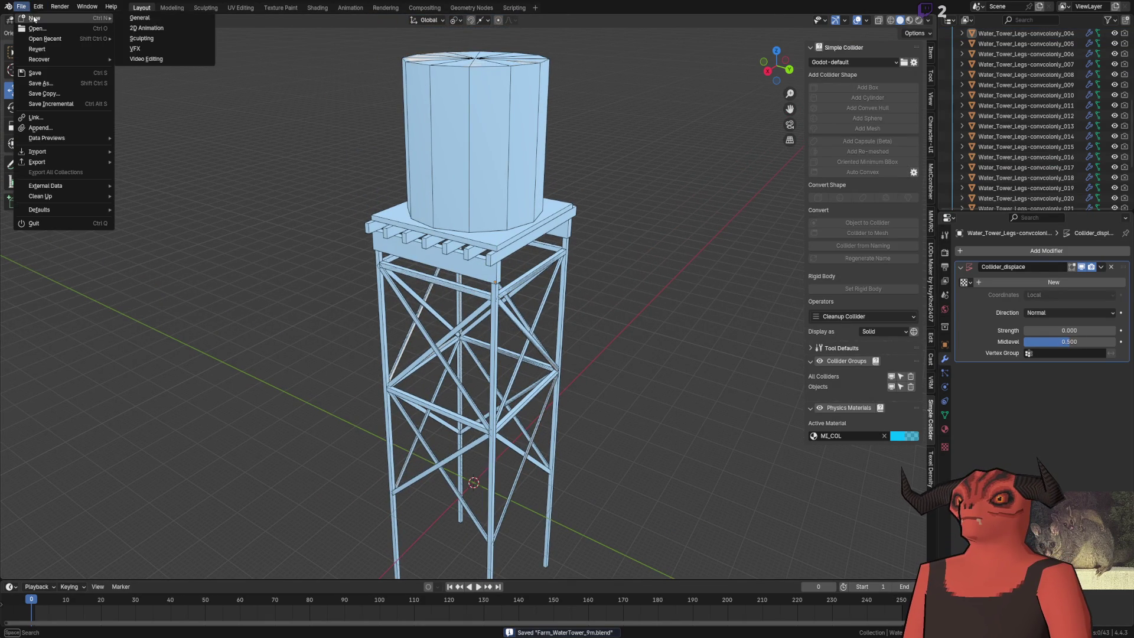
click(189, 20)
click(131, 20)
click(132, 21)
click(131, 20)
click(21, 6)
click(21, 7)
click(22, 6)
mouse_move(47, 39)
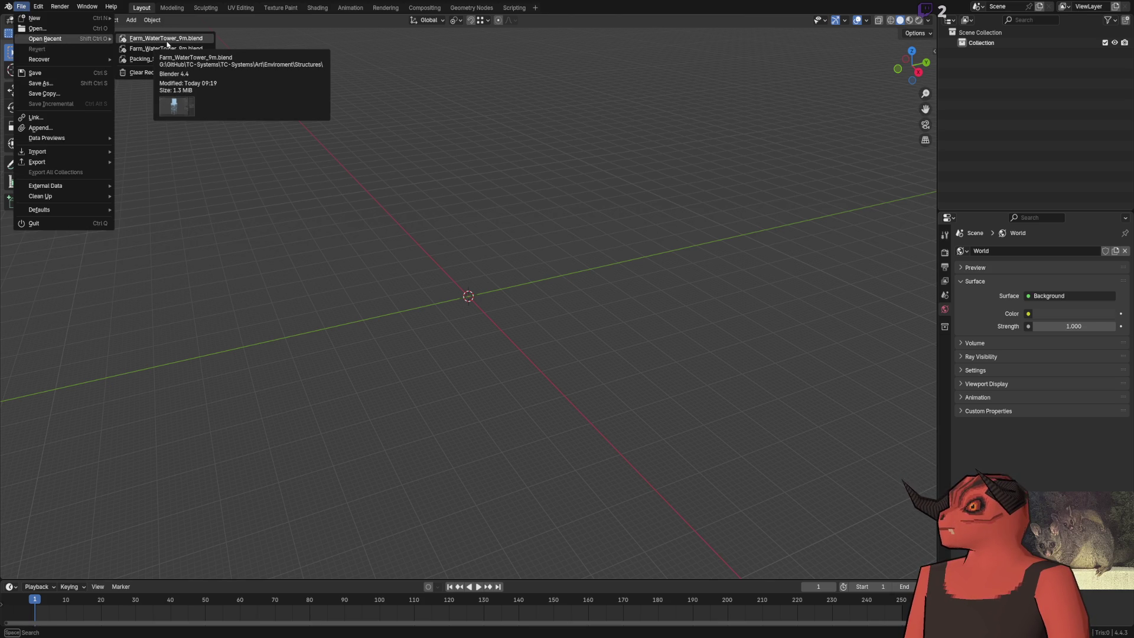
click(210, 43)
Step: Delete the Colliders collection, storage tank and platform, then frame the remaining tower legs
scroll(324, 319, down, 3)
scroll(325, 318, up, 8)
scroll(325, 319, down, 6)
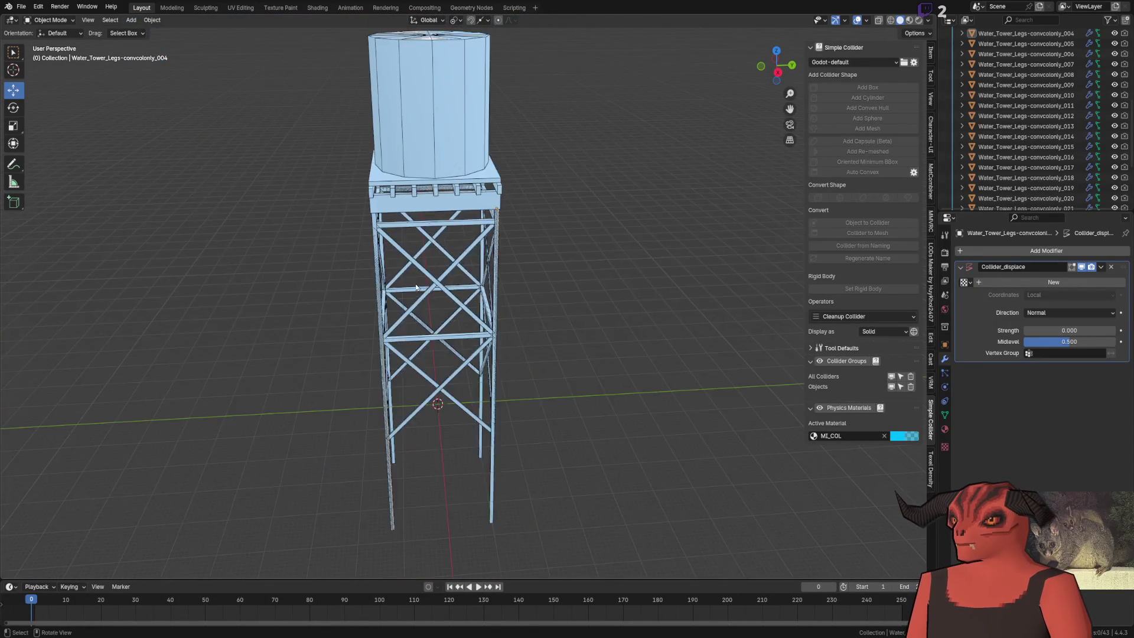
scroll(1035, 179, down, 4)
click(1030, 200)
scroll(1031, 148, up, 10)
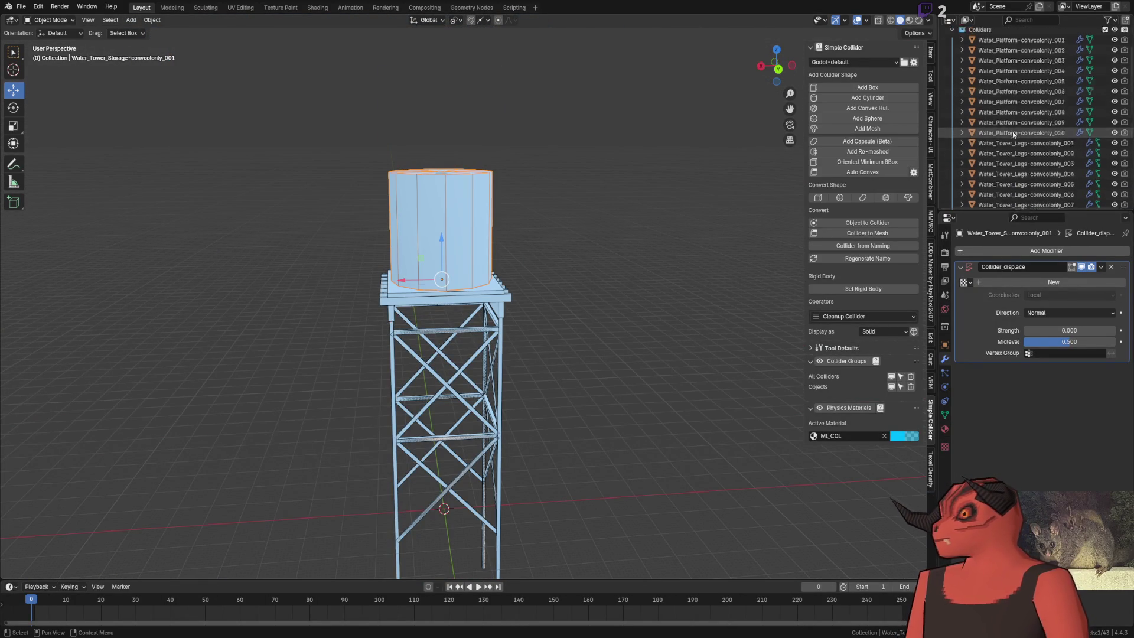
click(978, 84)
key(Delete)
click(459, 240)
key(Delete)
click(470, 290)
key(Delete)
key(a)
key(KP_Decimal)
click(21, 5)
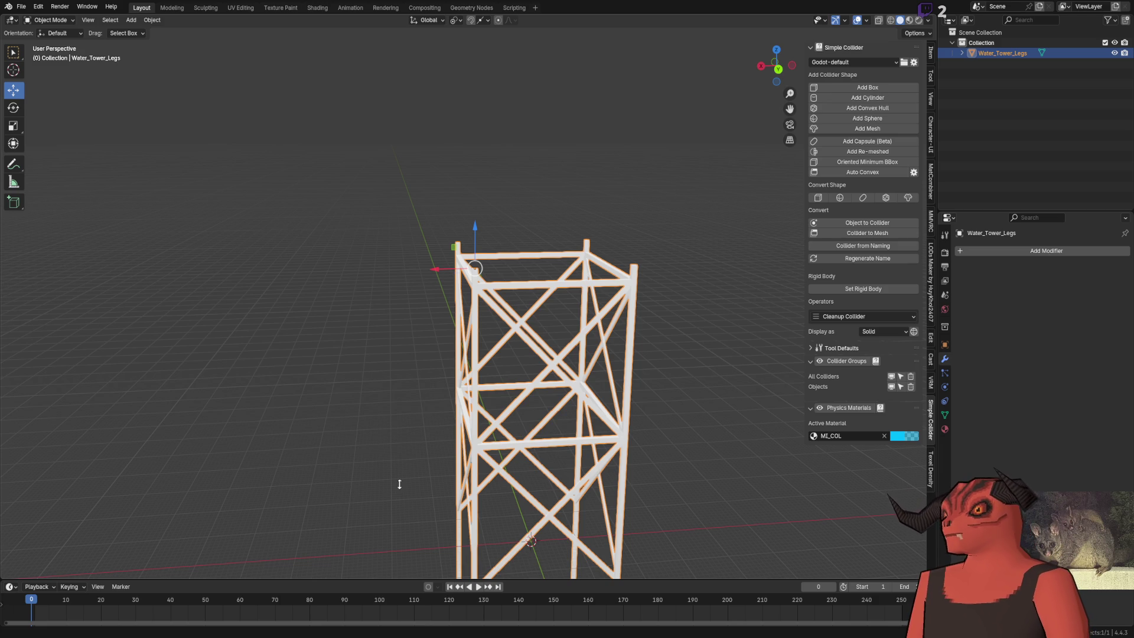
Step: Save the legs-only tower as Farm_Windmill_12m.blend and reselect the legs
key(ctrl+s)
click(661, 392)
key(ctrl+z)
scroll(355, 106, up, 5)
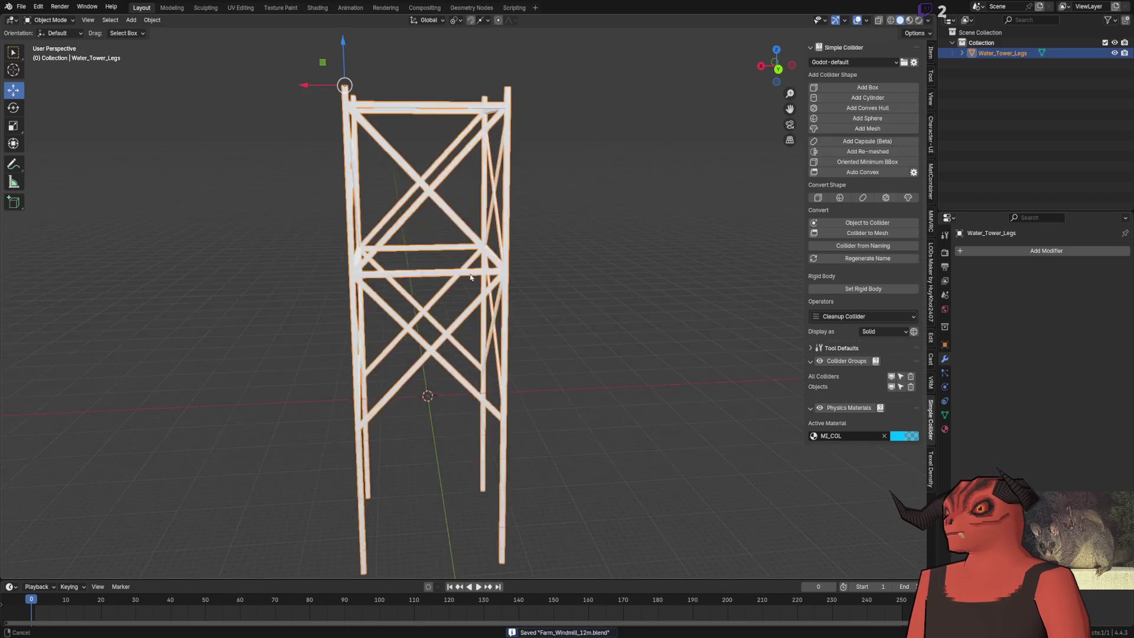
Step: Check the Godot level, then orbit the view around the tower legs
key(alt+Tab)
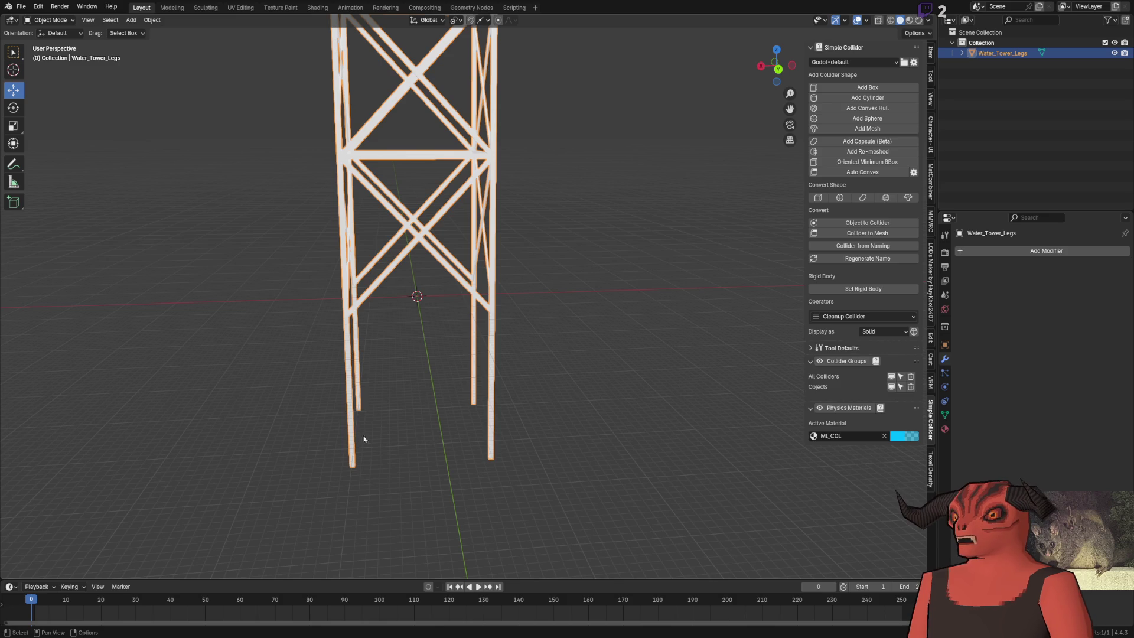
scroll(535, 512, up, 5)
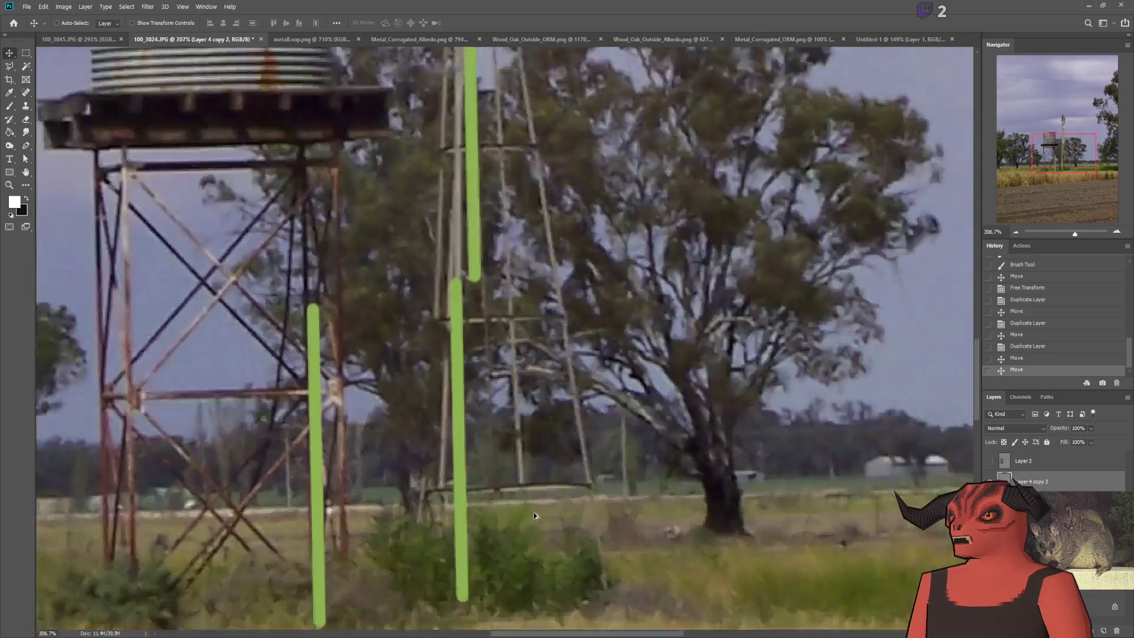
scroll(522, 507, down, 5)
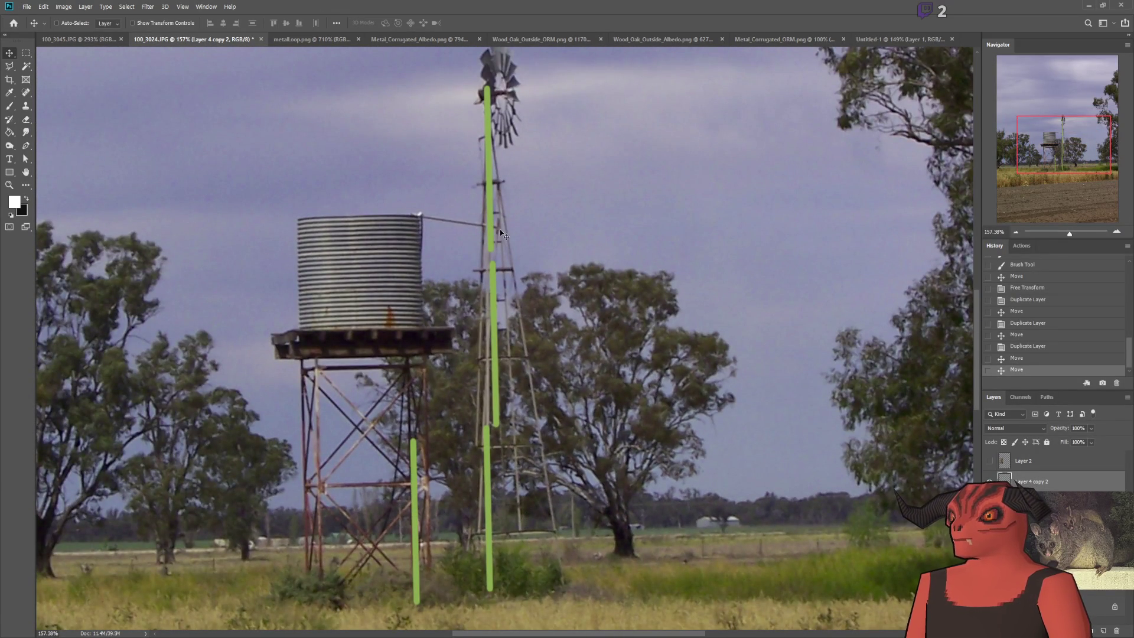
scroll(491, 170, up, 1)
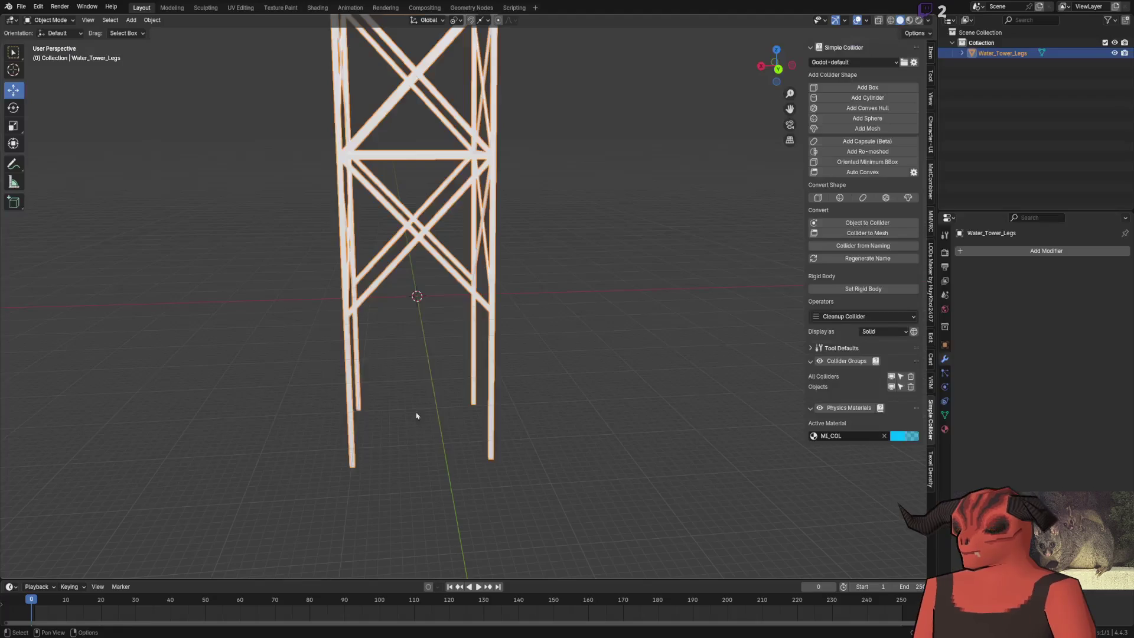
scroll(495, 452, down, 3)
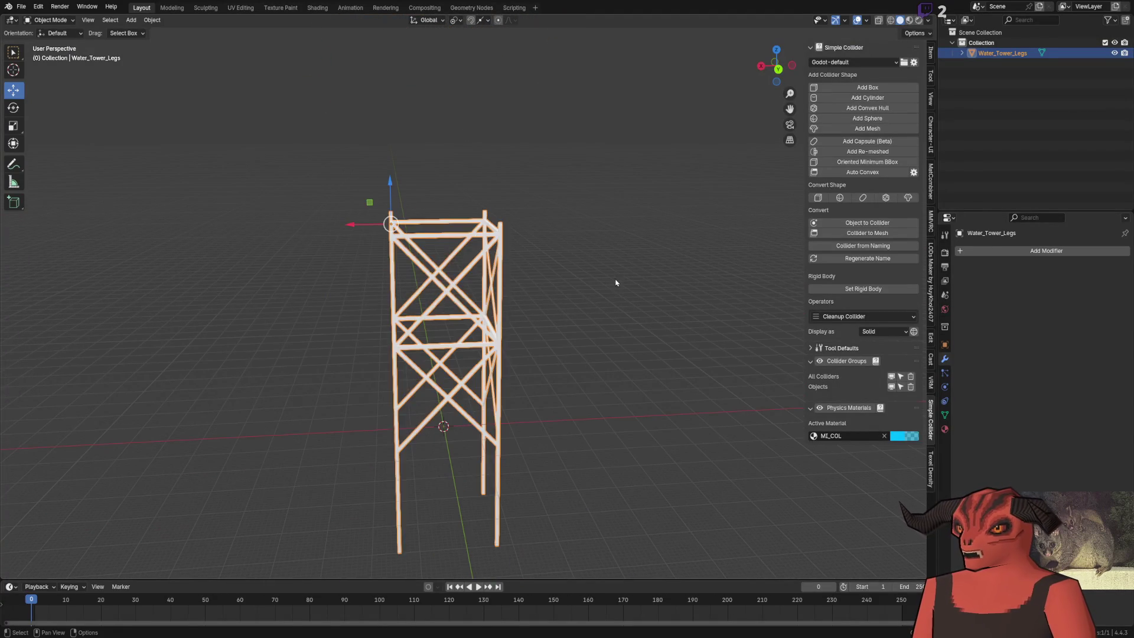
drag(414, 276, 476, 424)
Step: Duplicate the lattice legs and raise the copy straight up above the tower
key(shift+d)
key(z)
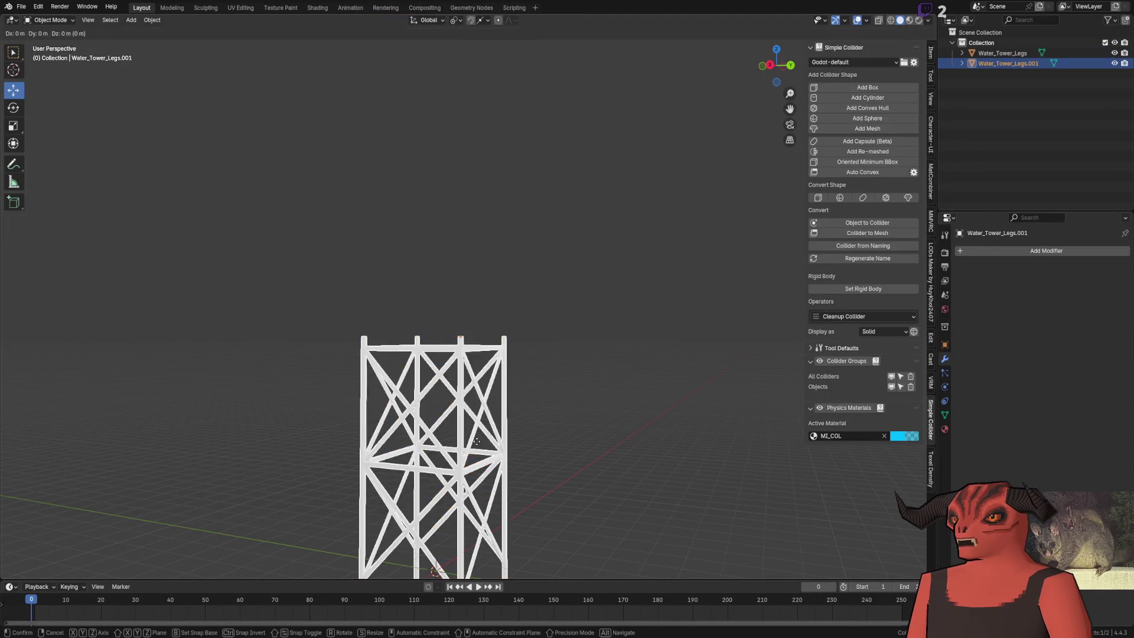
click(480, 164)
scroll(480, 164, up, 3)
Step: In Edit Mode, delete the copy's lower leg ends
key(Tab)
scroll(451, 353, down, 3)
scroll(451, 353, up, 4)
scroll(452, 353, down, 3)
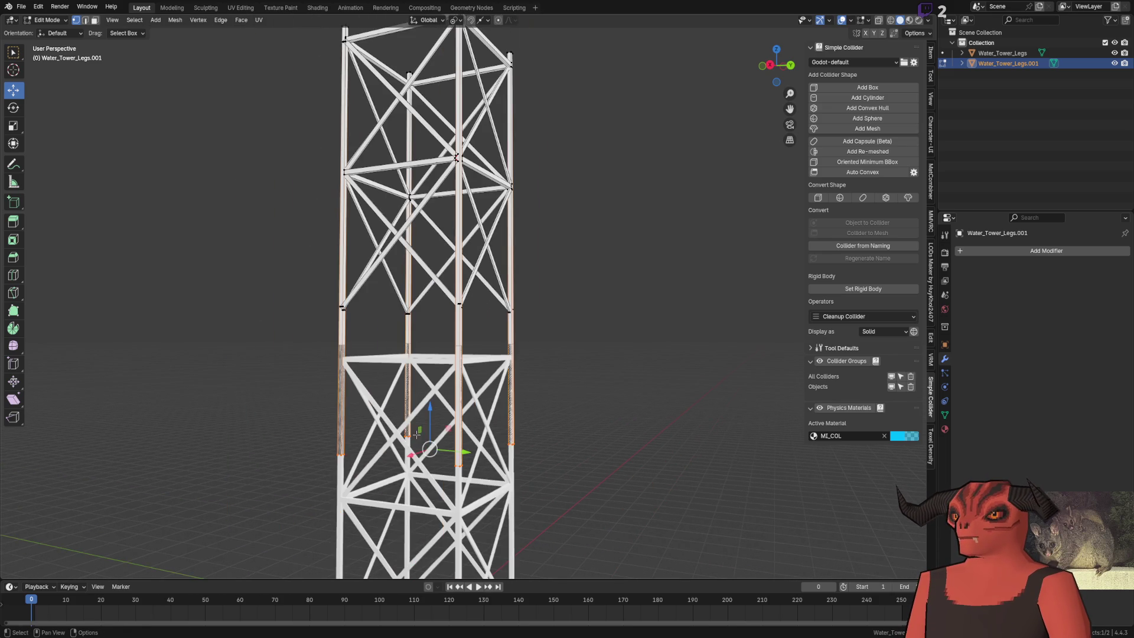
key(x)
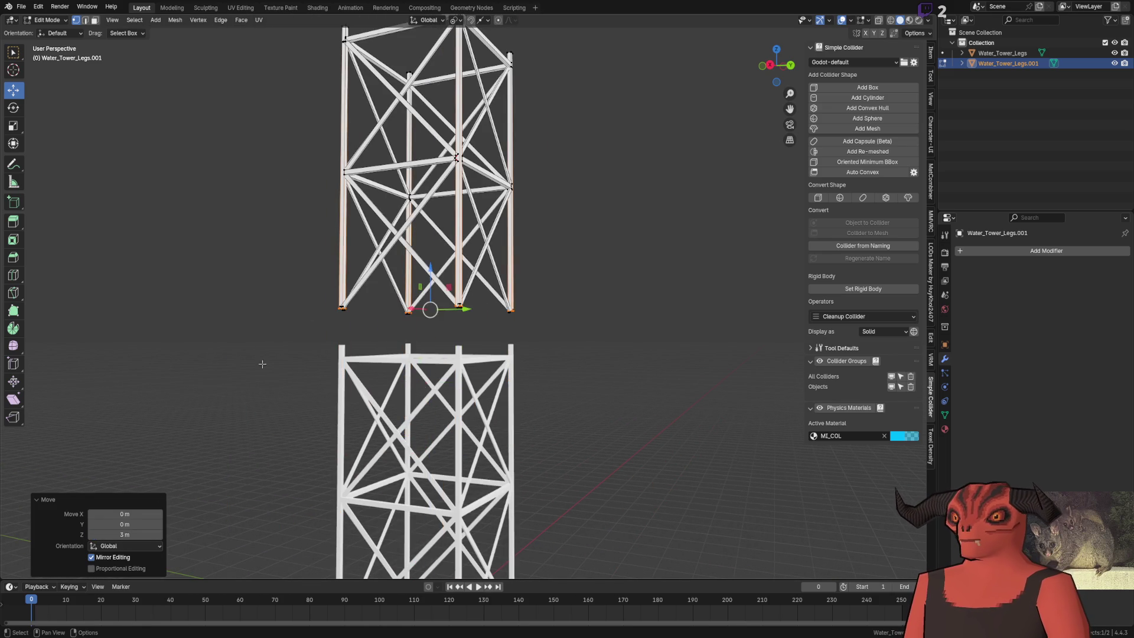
scroll(378, 317, up, 5)
scroll(437, 232, down, 3)
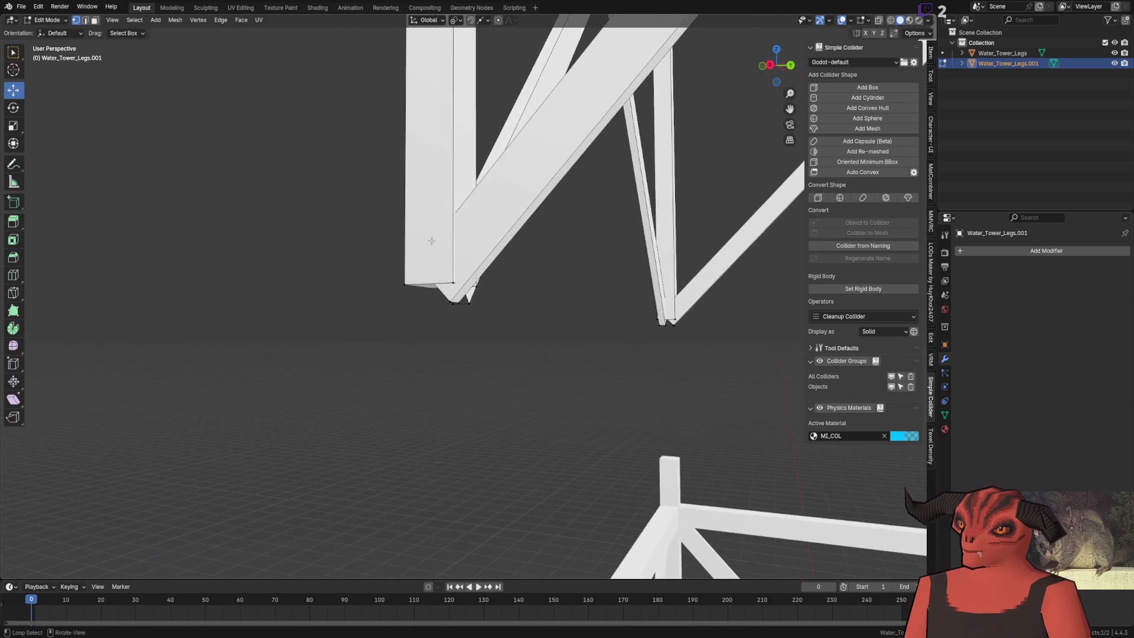
scroll(518, 246, down, 5)
key(Tab)
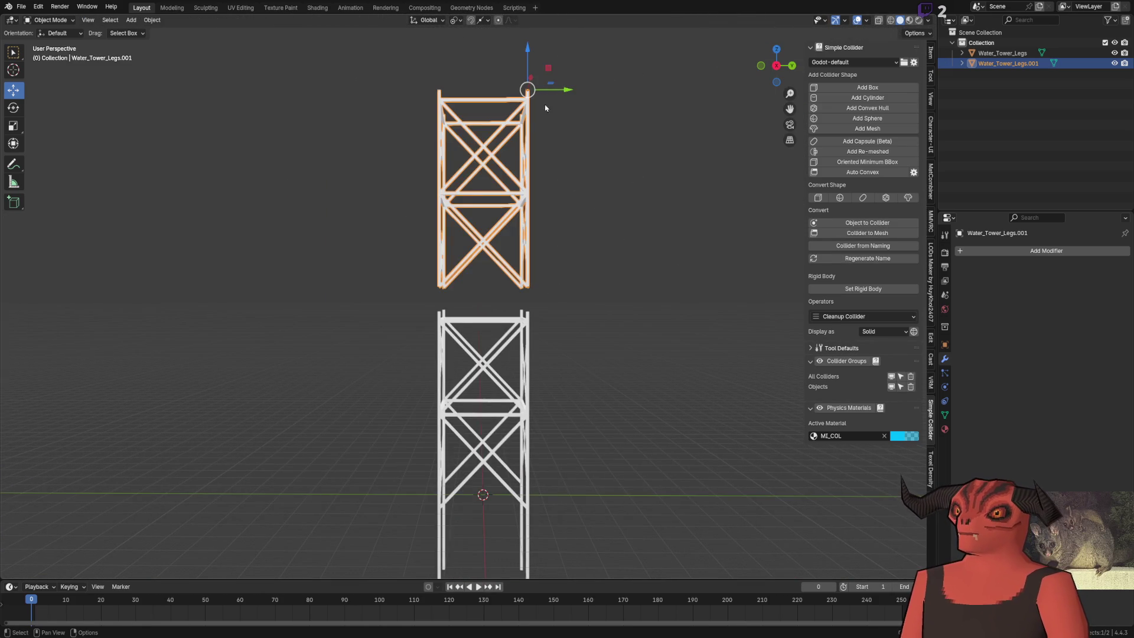
scroll(515, 82, up, 3)
scroll(515, 82, down, 3)
Step: Switch snapping to grid and move the copy exactly 6 m up along Z
key(g)
key(z)
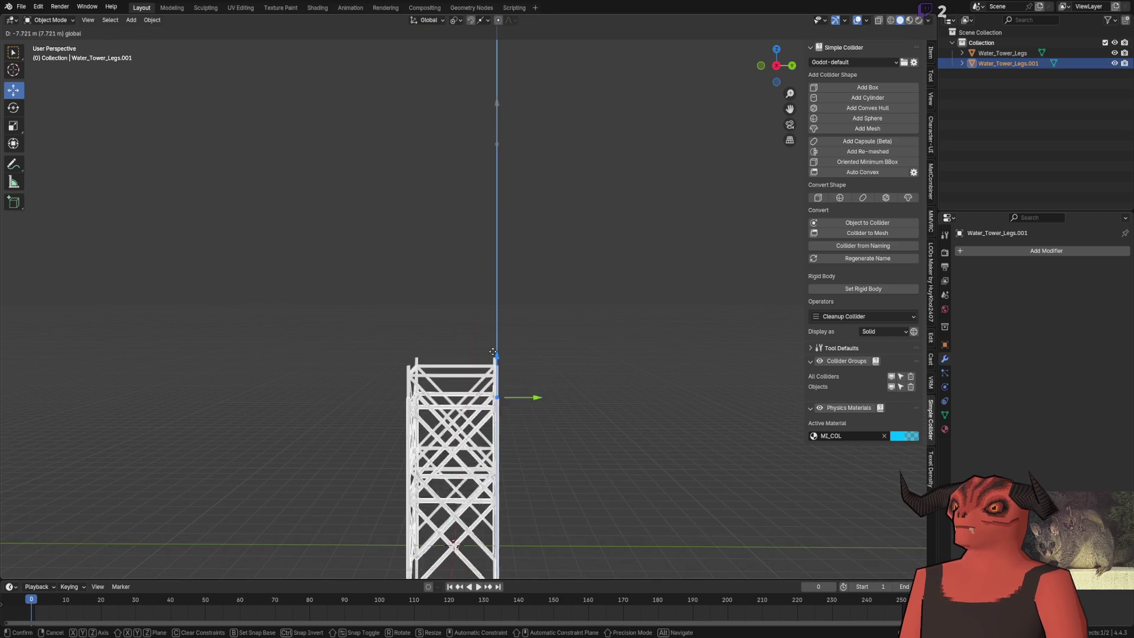
click(499, 358)
scroll(514, 354, up, 4)
click(488, 20)
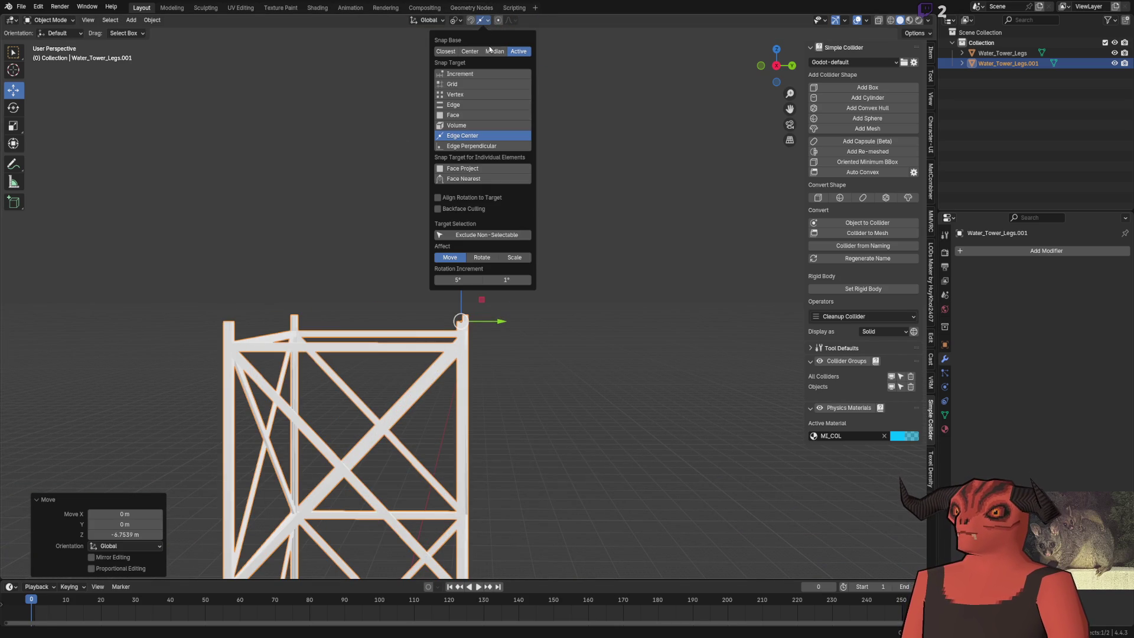
click(466, 84)
key(g)
key(z)
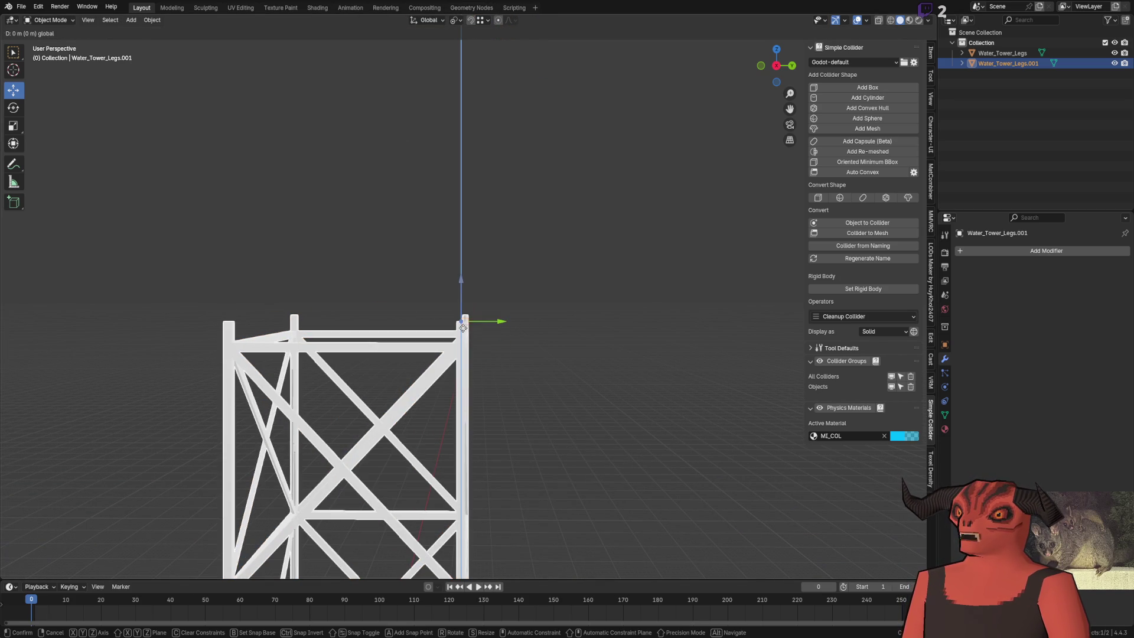
click(468, 313)
double_click(125, 535)
text(6)
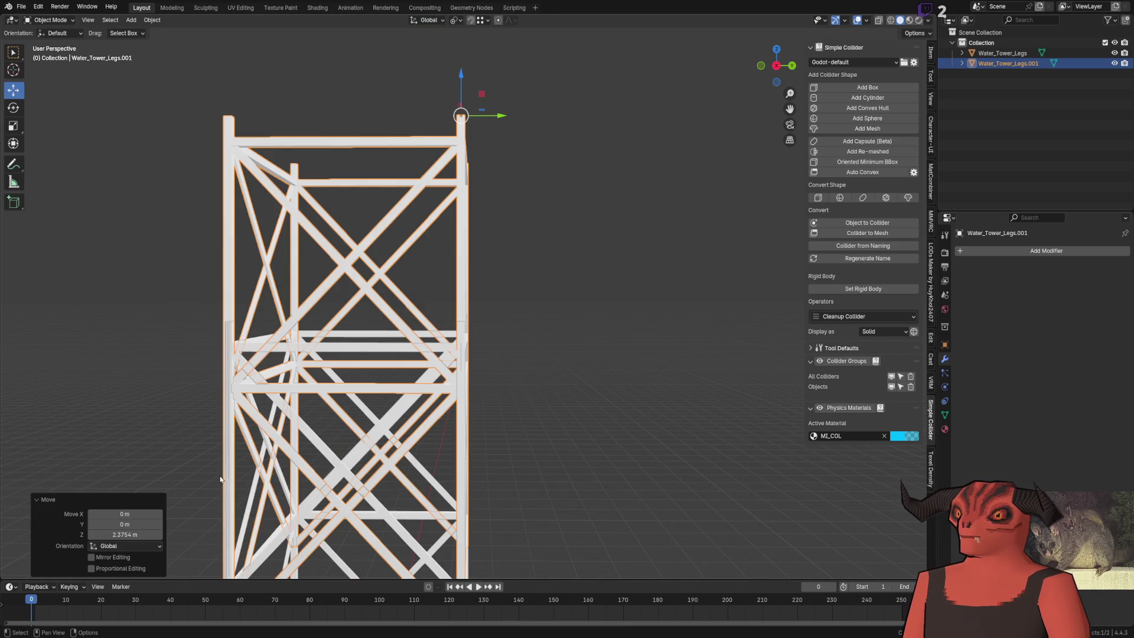
key(Return)
Step: Select Water_Tower_Legs.001 with the original legs active and join them into Water_Tower_Legs
click(570, 288)
scroll(481, 287, up, 10)
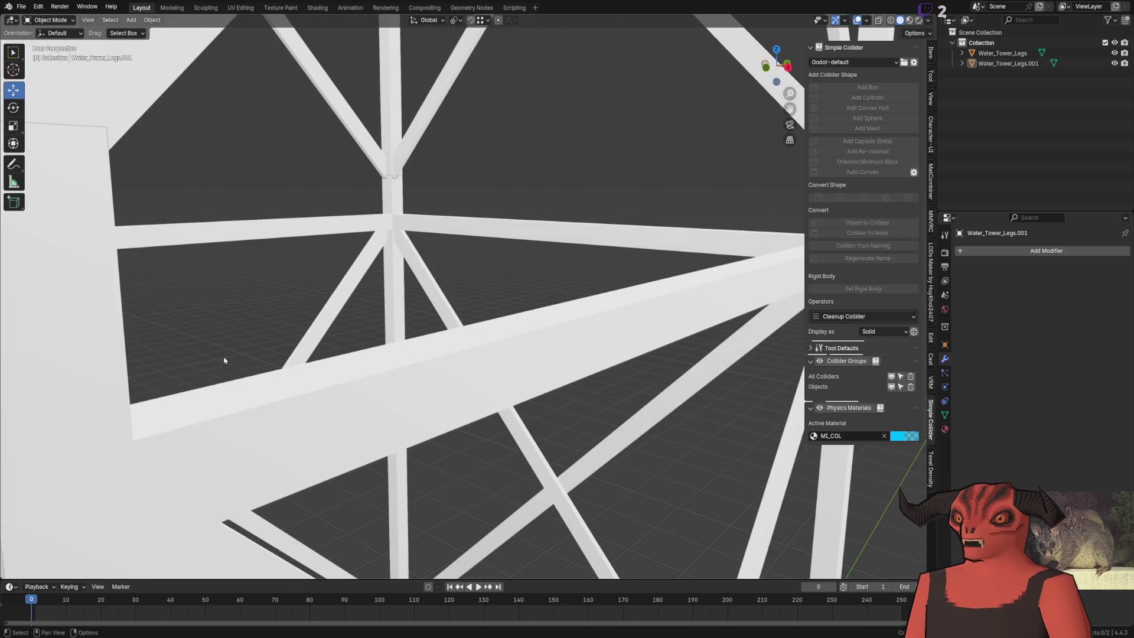
click(224, 360)
scroll(354, 354, down, 5)
scroll(460, 358, down, 6)
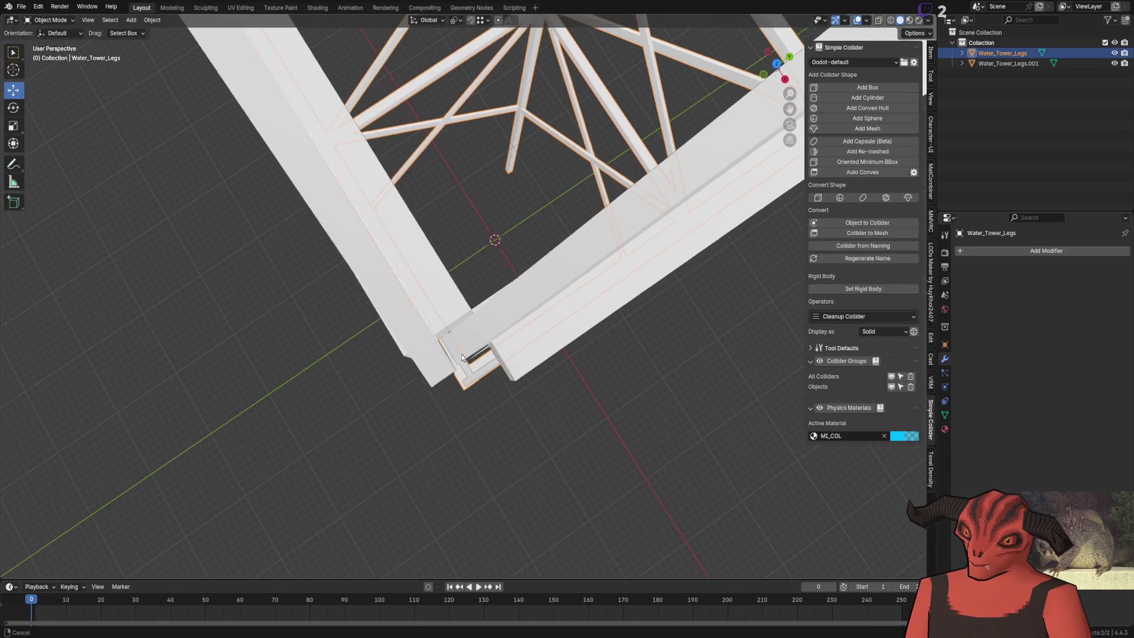
click(545, 139)
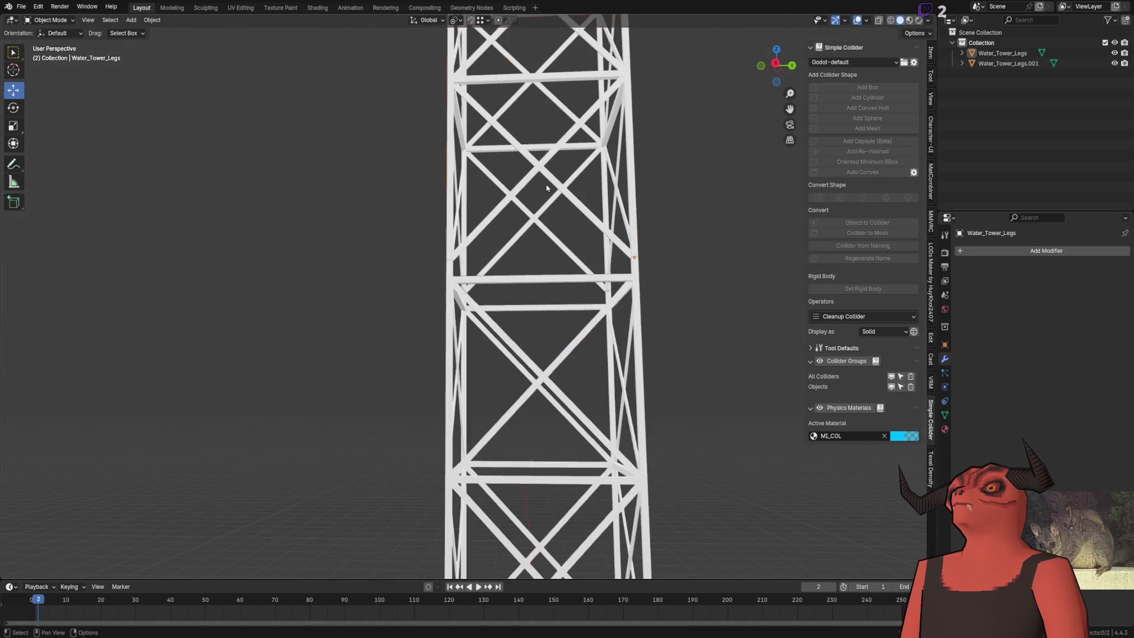
click(549, 182)
shift+click(511, 299)
key(ctrl+z)
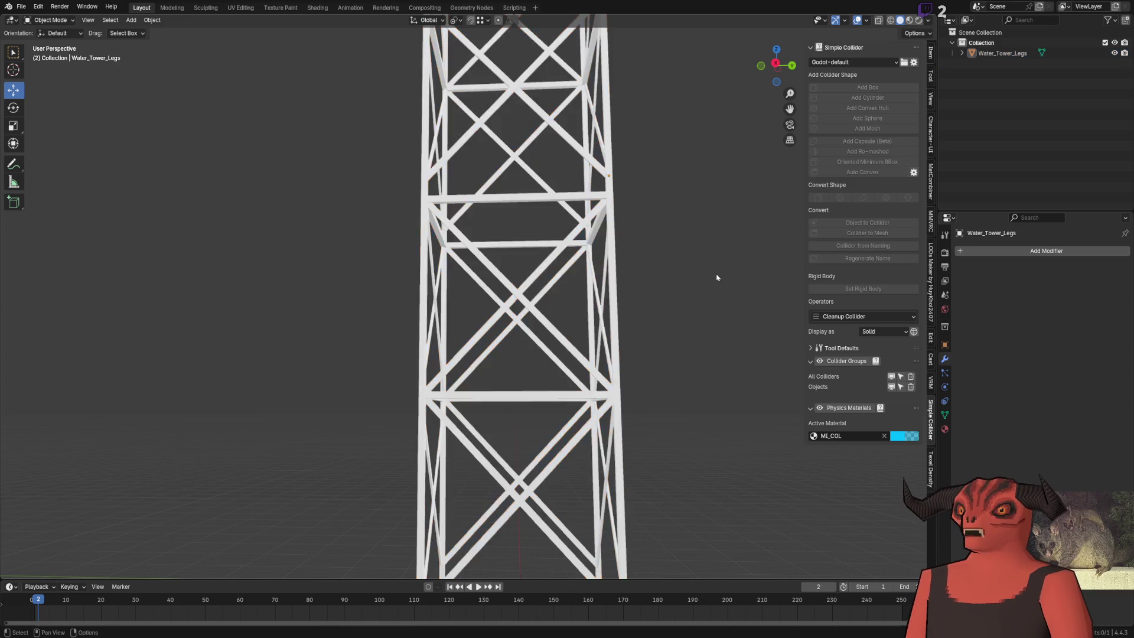
scroll(598, 226, down, 5)
key(ctrl+z)
Step: Search the Add Modifier list for 'scre'
scroll(485, 265, up, 6)
scroll(485, 266, down, 5)
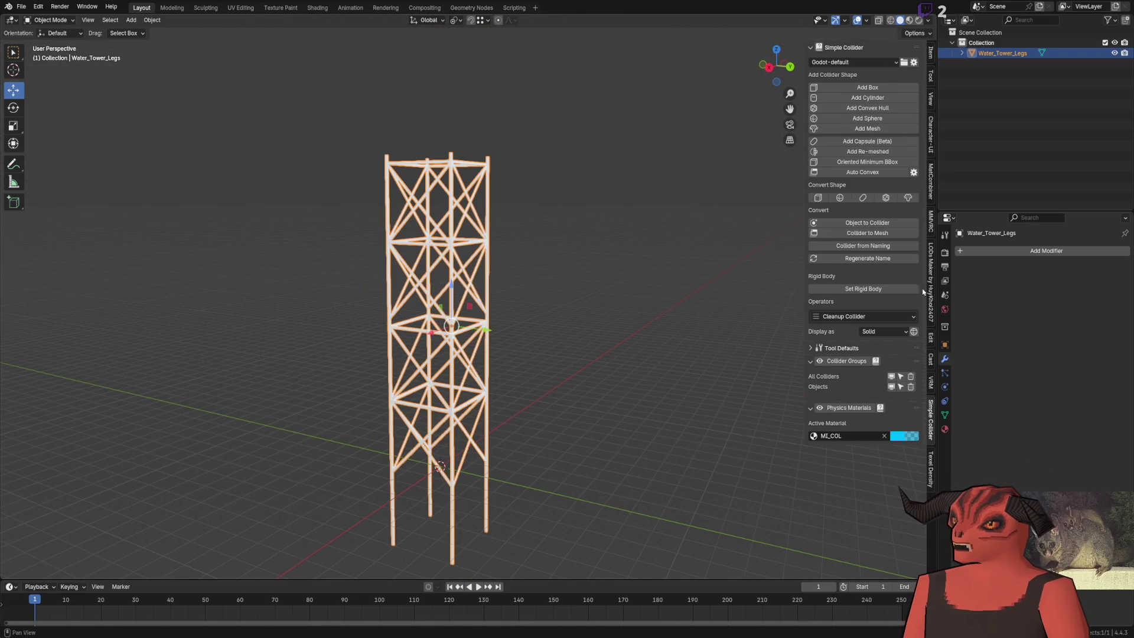
click(1027, 251)
text(s)
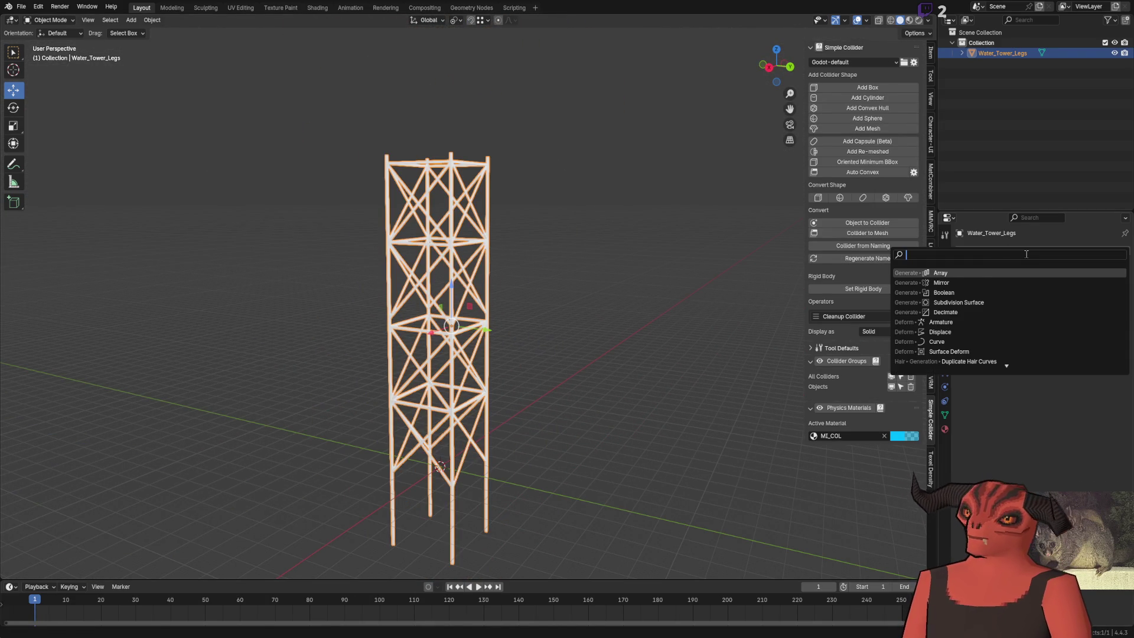
text(cre)
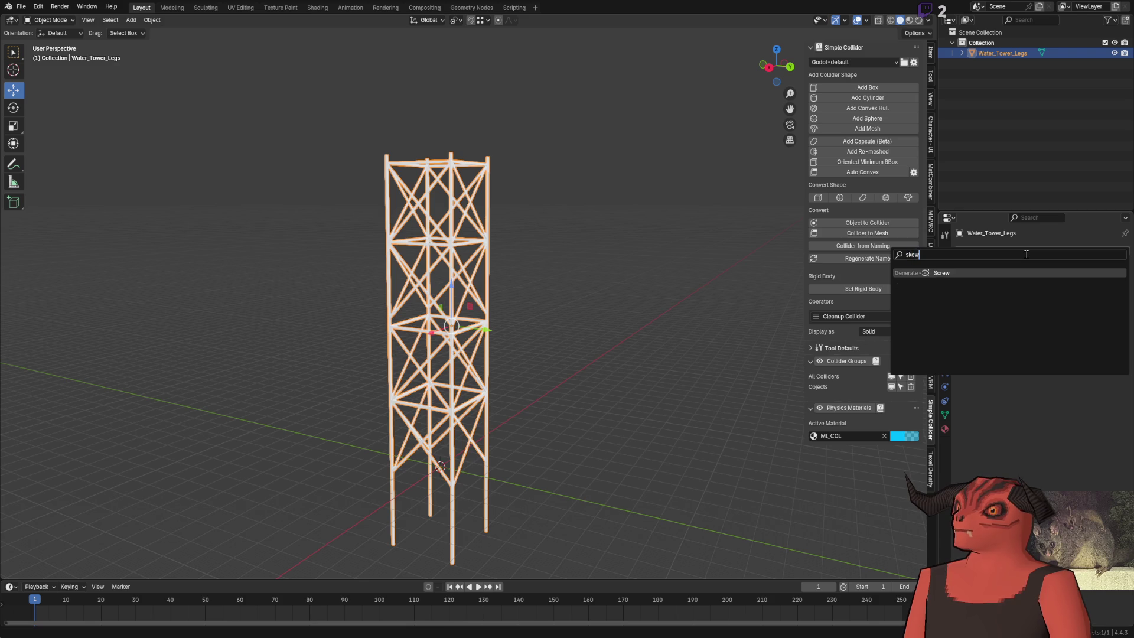
key(Return)
key(ctrl+z)
click(1018, 251)
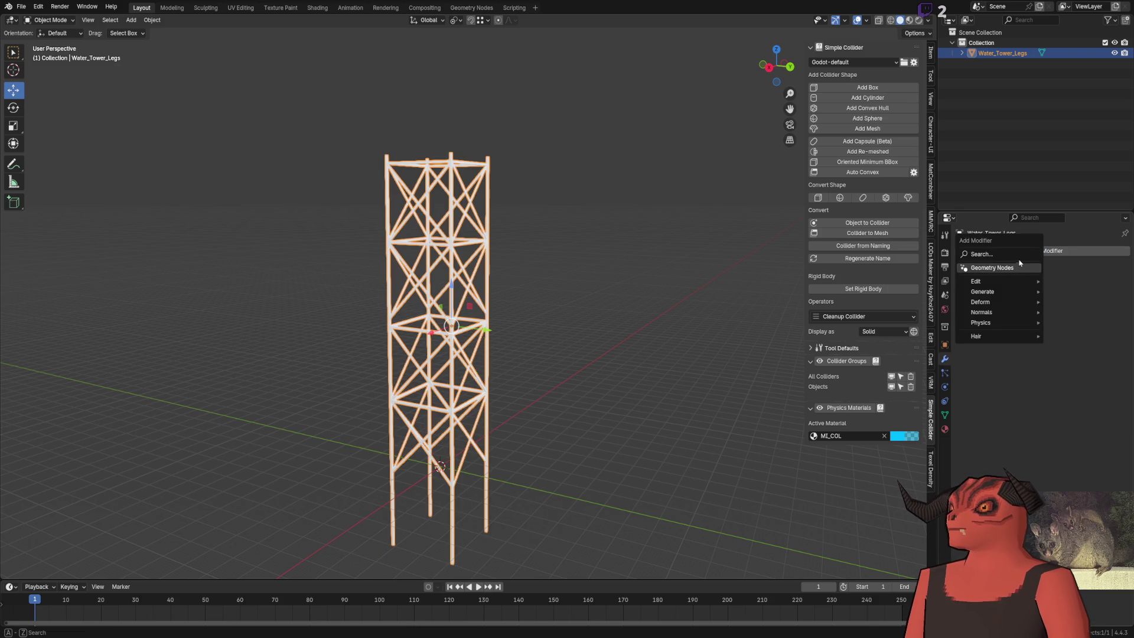
key(space)
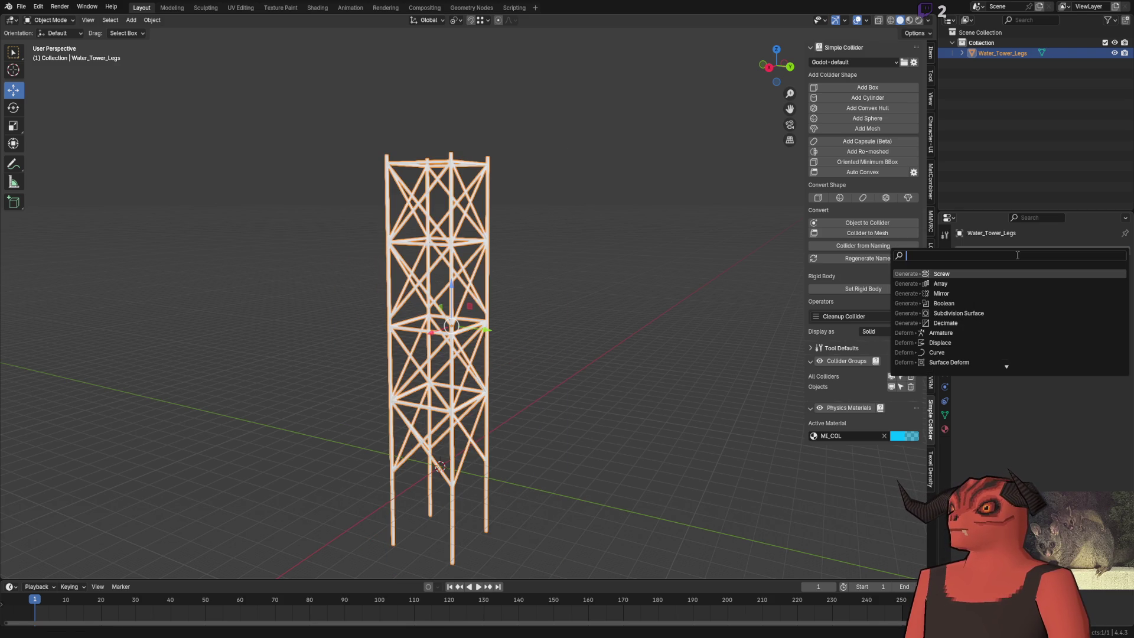
text(trans)
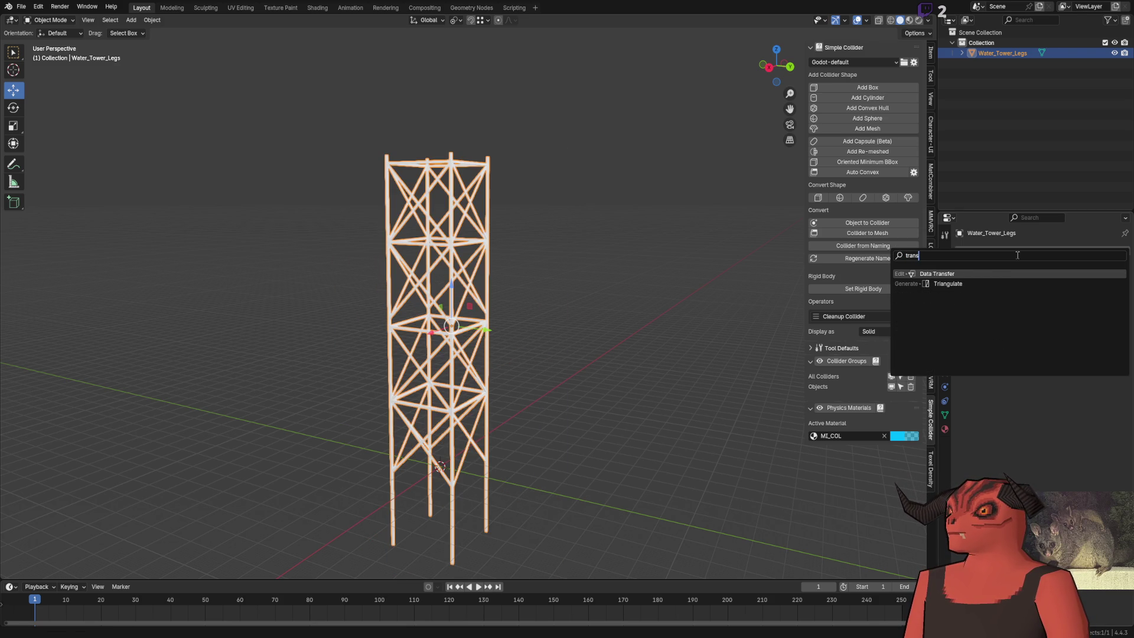
key(BackSpace)
key(BackSpace)
key(BackSpace)
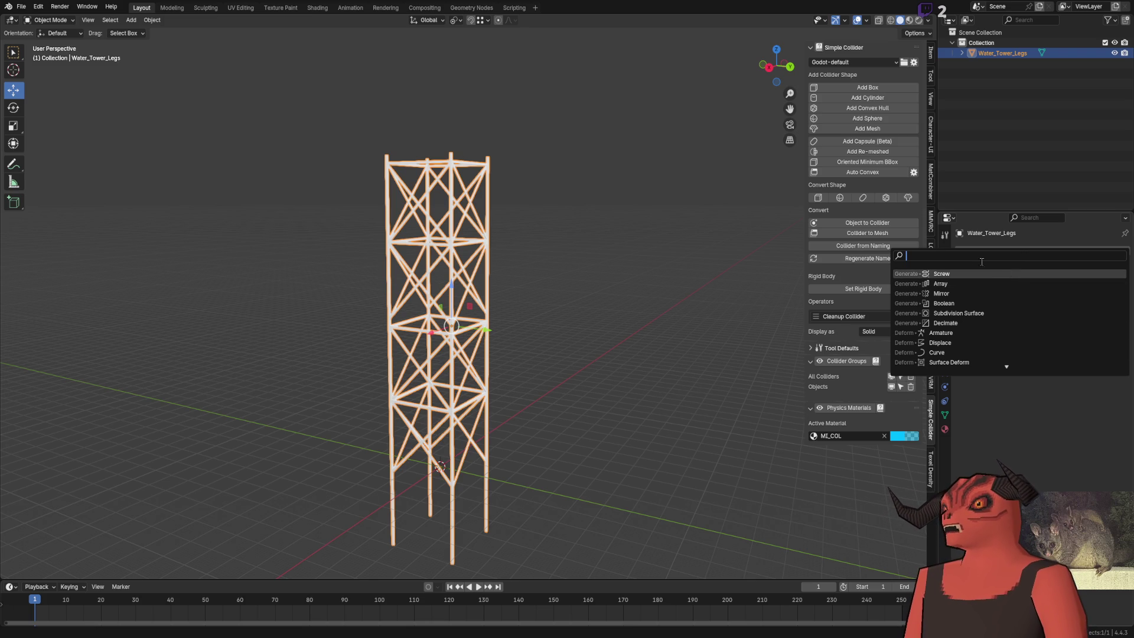
text(grid)
key(BackSpace)
text(cage)
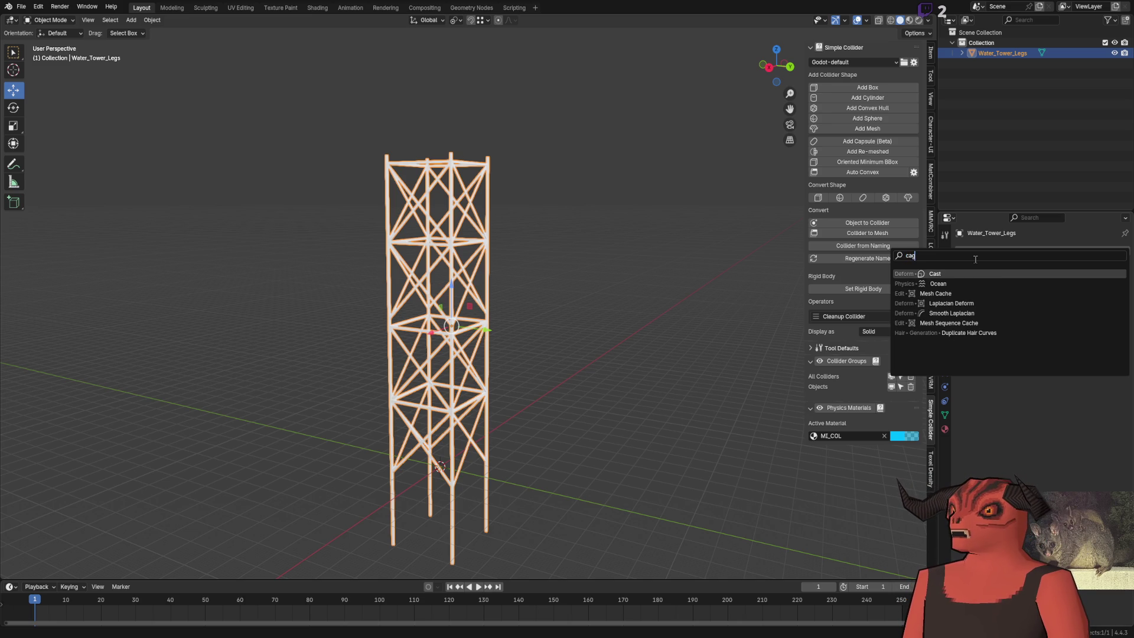
key(Return)
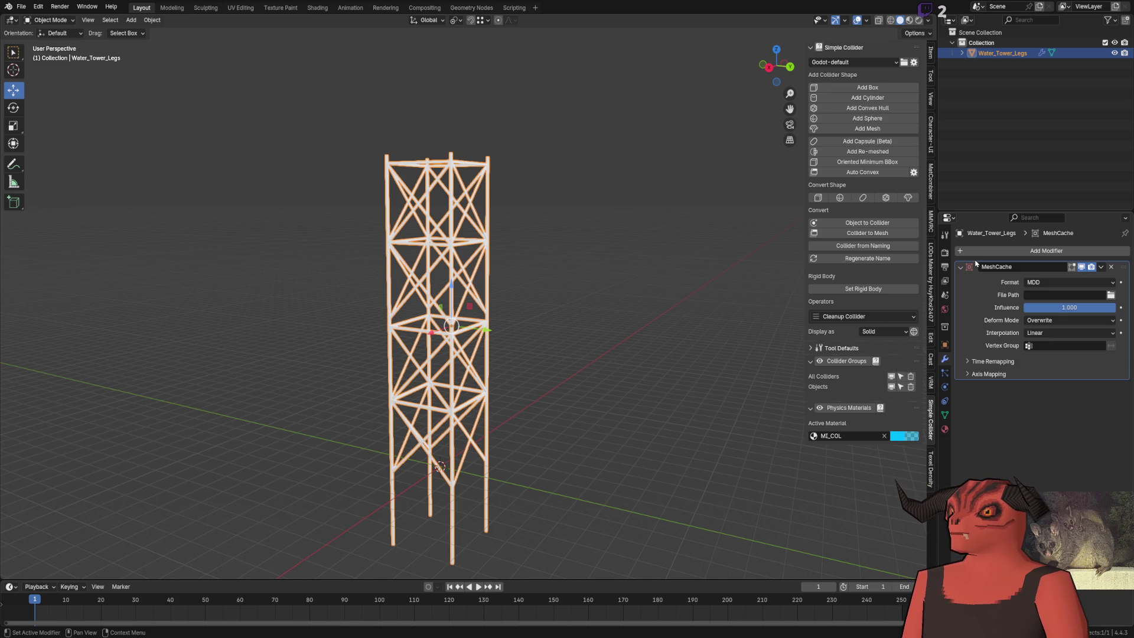
key(ctrl+z)
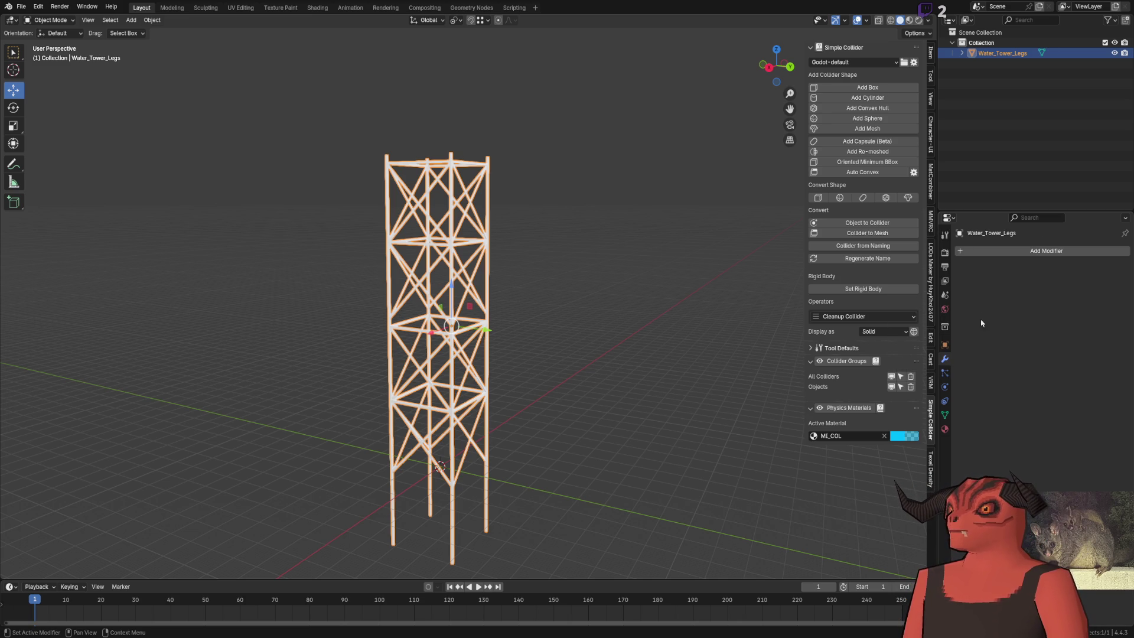
click(972, 251)
mouse_move(992, 301)
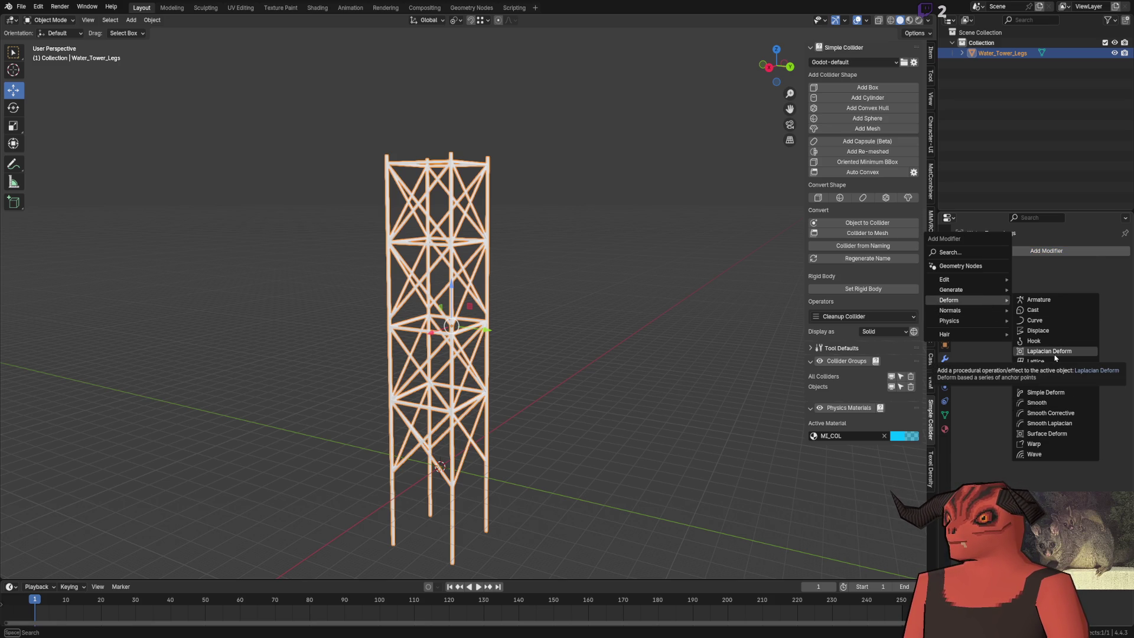
click(1056, 352)
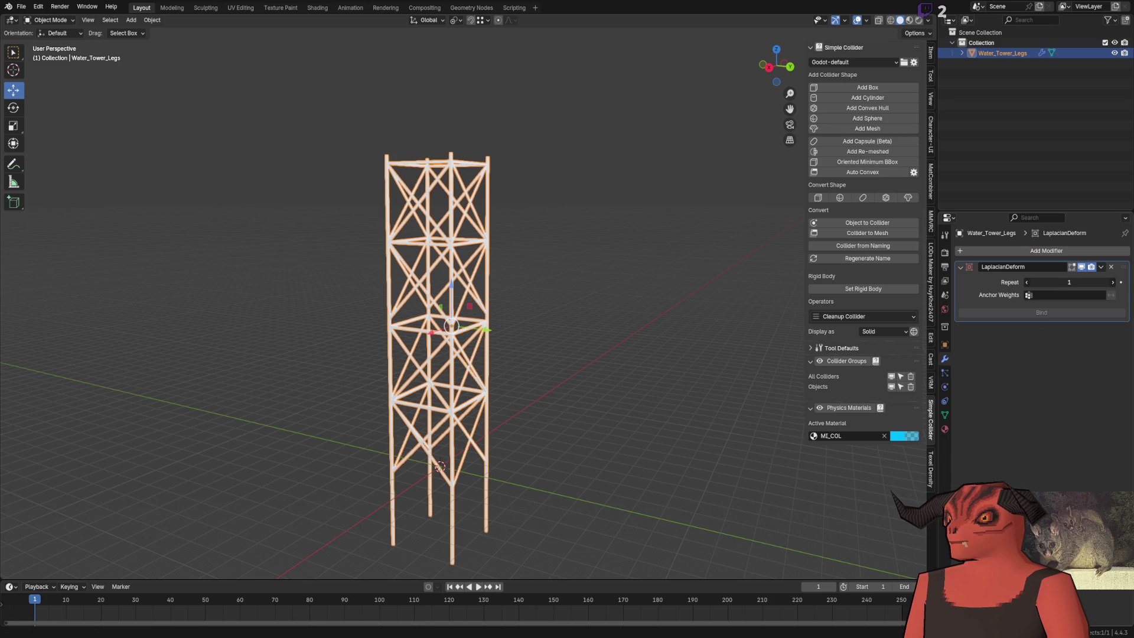
click(1111, 266)
click(1076, 251)
mouse_move(1076, 255)
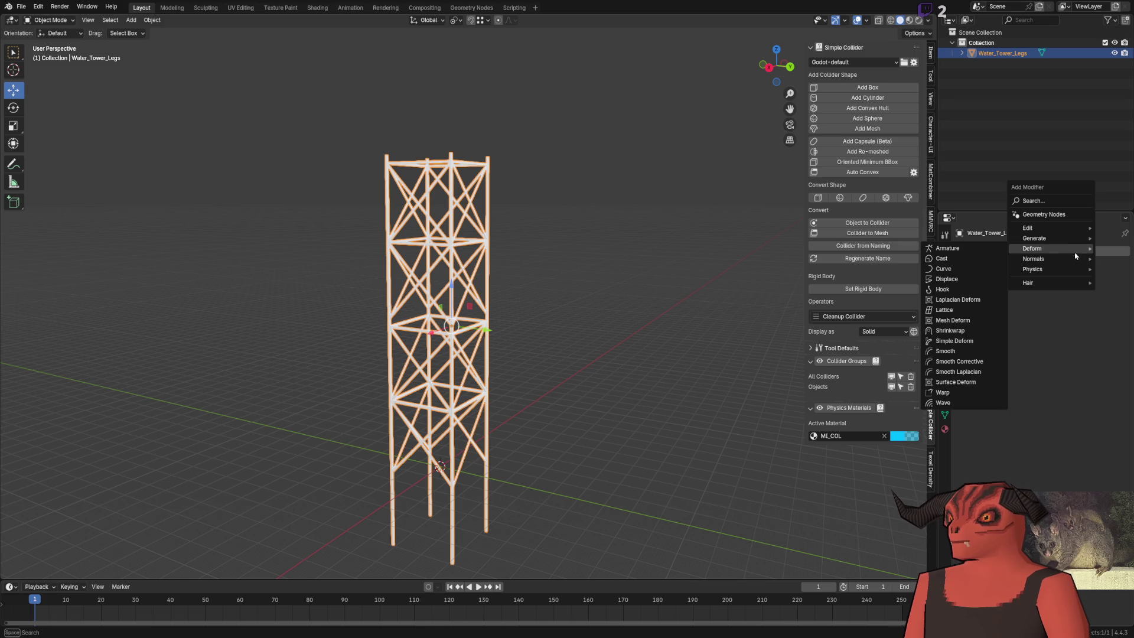
click(972, 394)
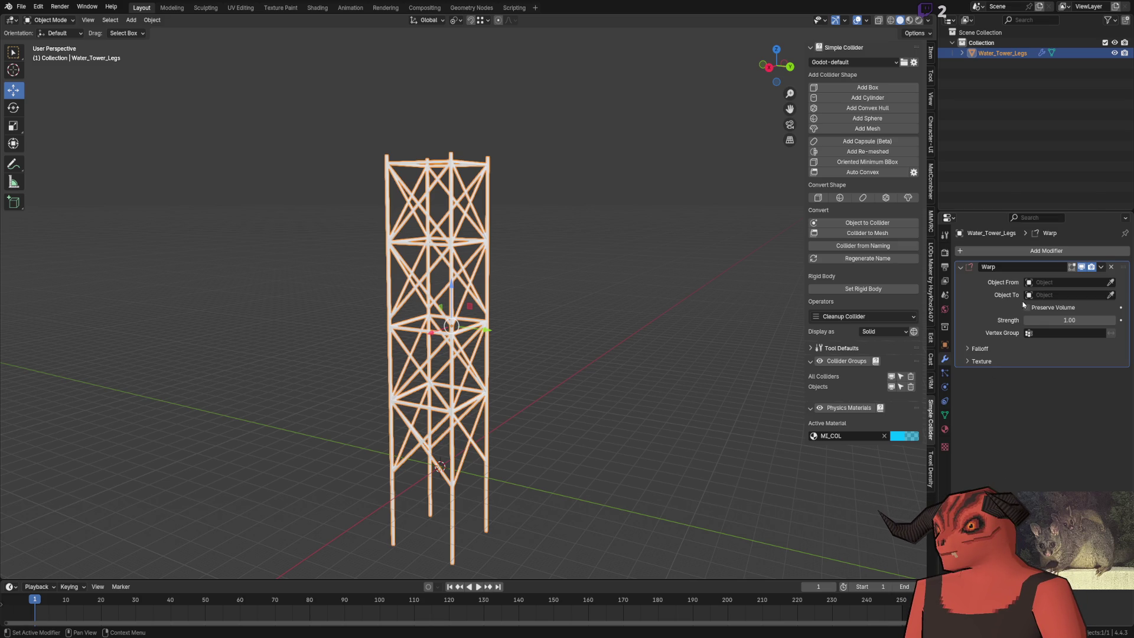
click(1111, 266)
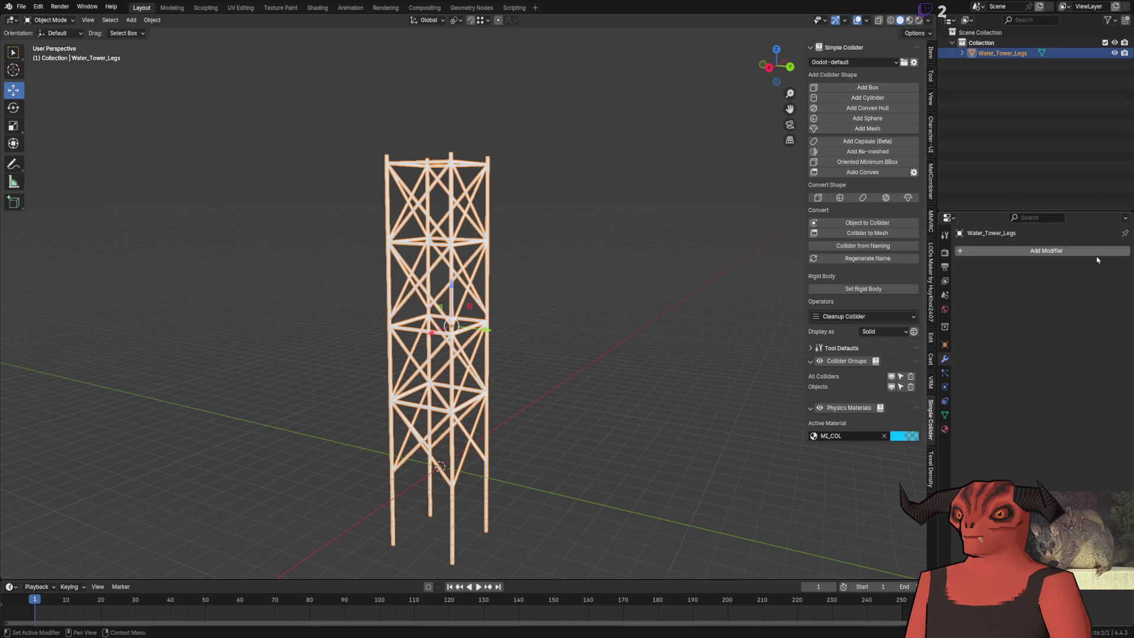
click(1092, 250)
mouse_move(1093, 254)
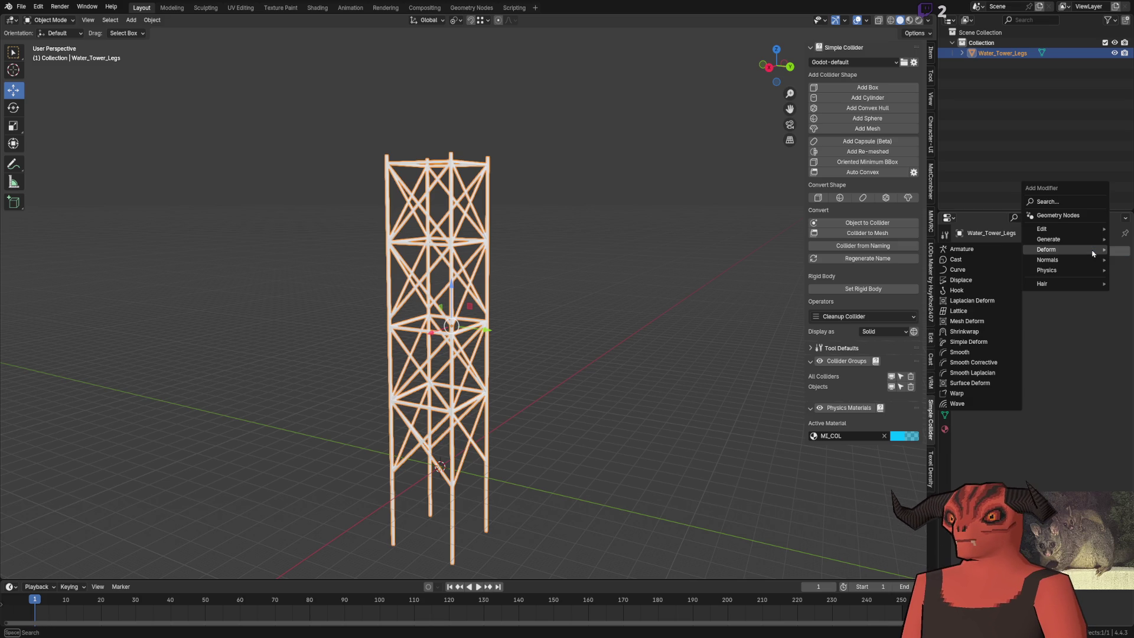
click(990, 322)
click(1118, 260)
click(138, 94)
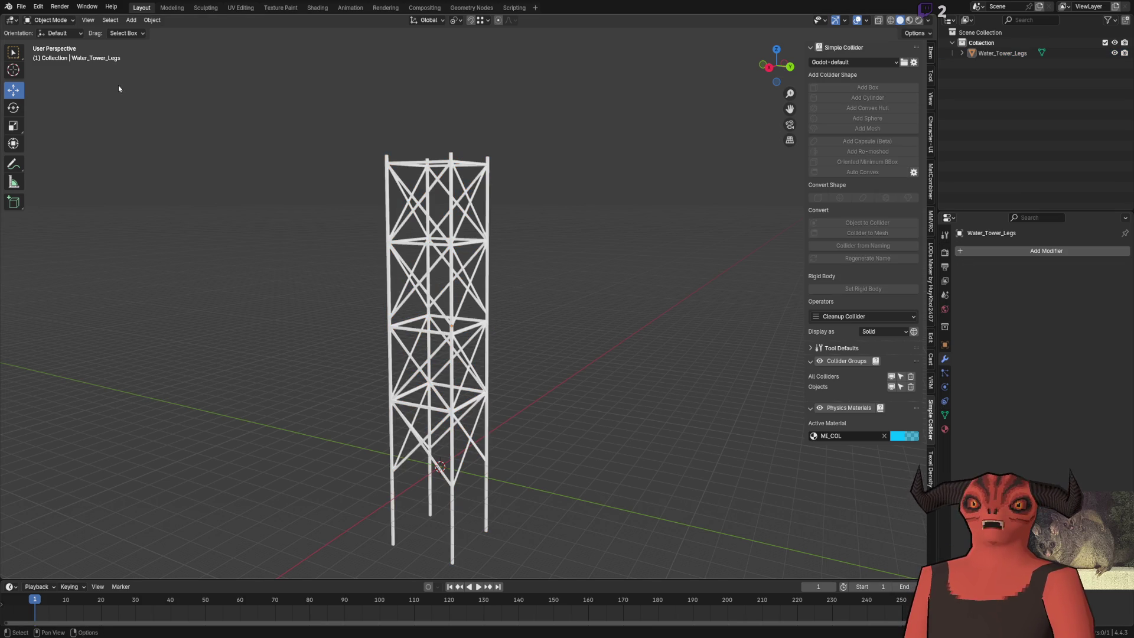
click(131, 19)
mouse_move(142, 29)
click(236, 39)
Step: Set the new cube's size to 3 m
click(125, 481)
text(3)
key(Return)
scroll(410, 405, up, 2)
Step: In Edit Mode, raise the cube's top 10.5 m along Z
key(Tab)
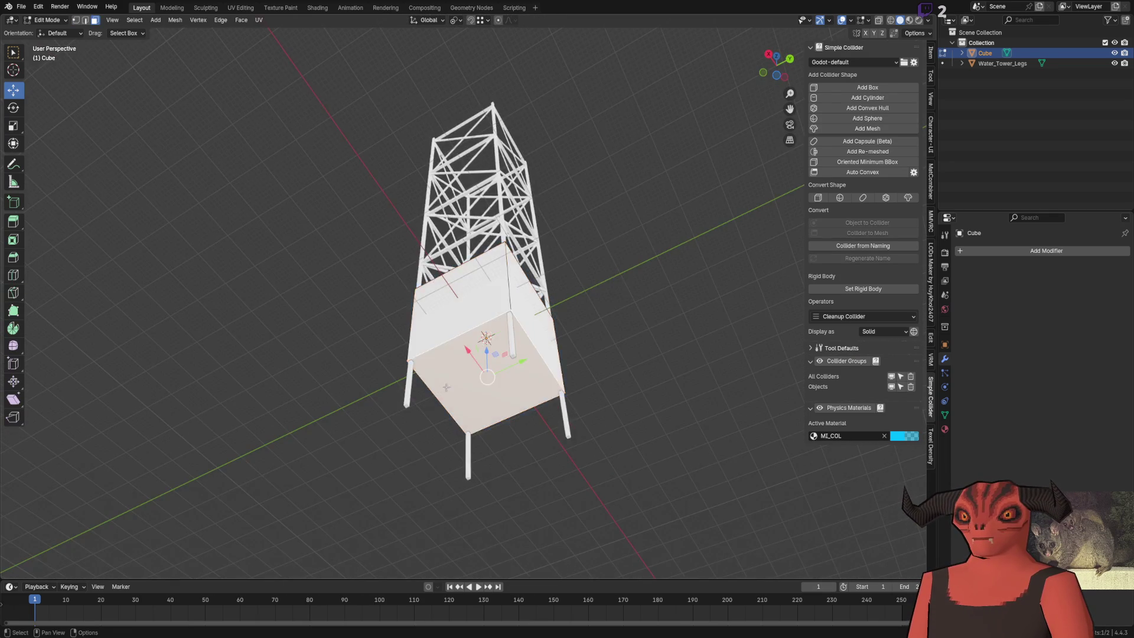
key(g)
key(z)
click(511, 330)
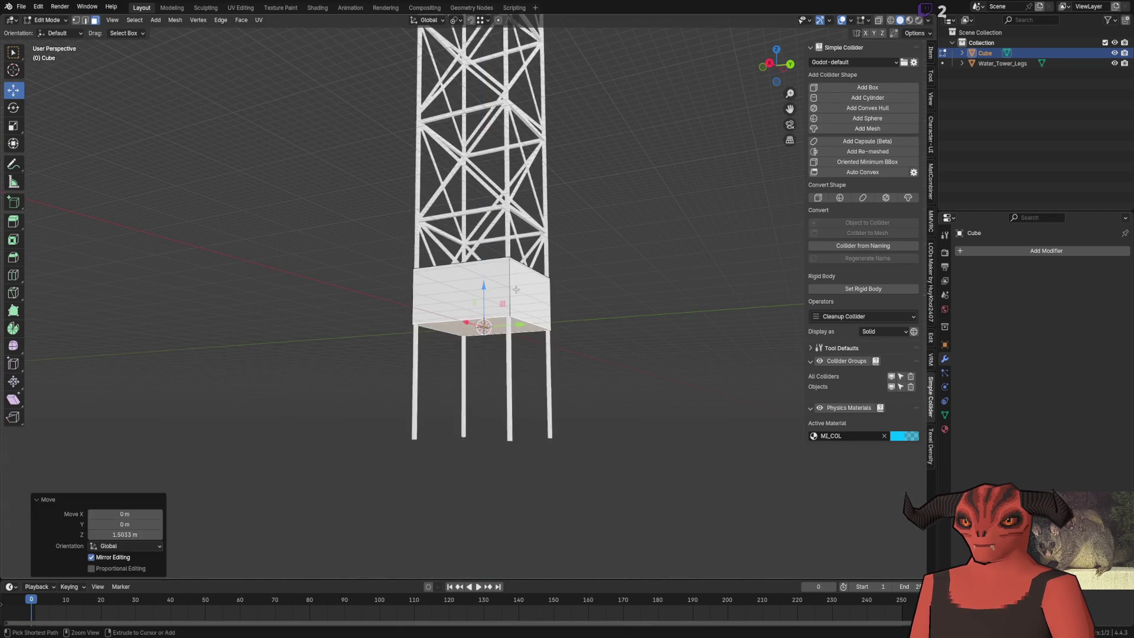
click(124, 535)
text(1.5)
key(Return)
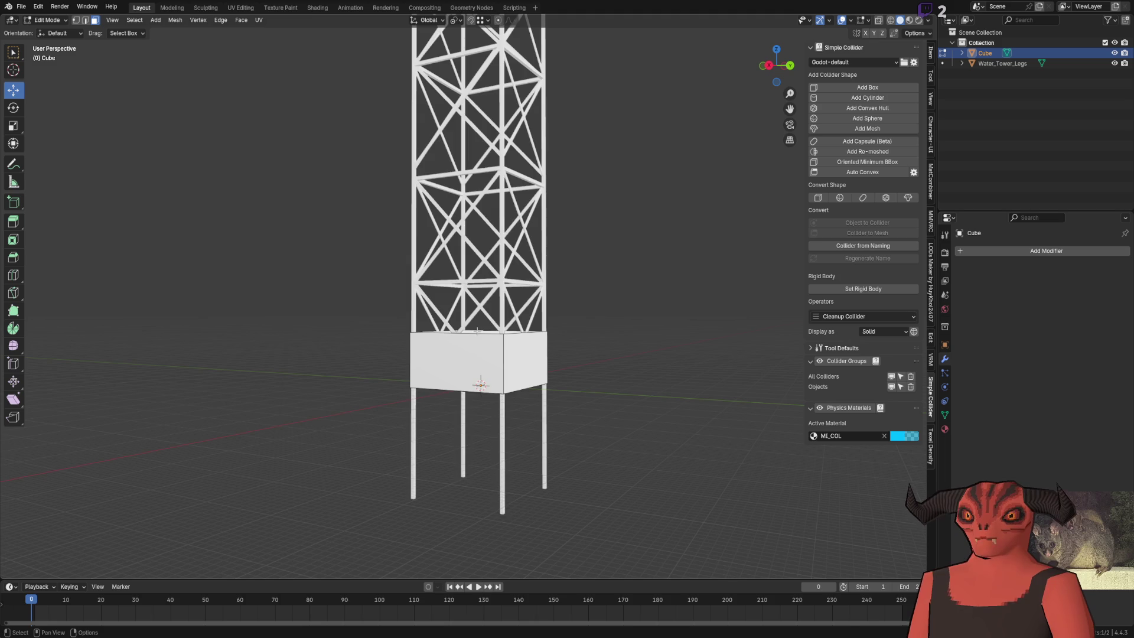
scroll(472, 323, down, 5)
text(gz10.5)
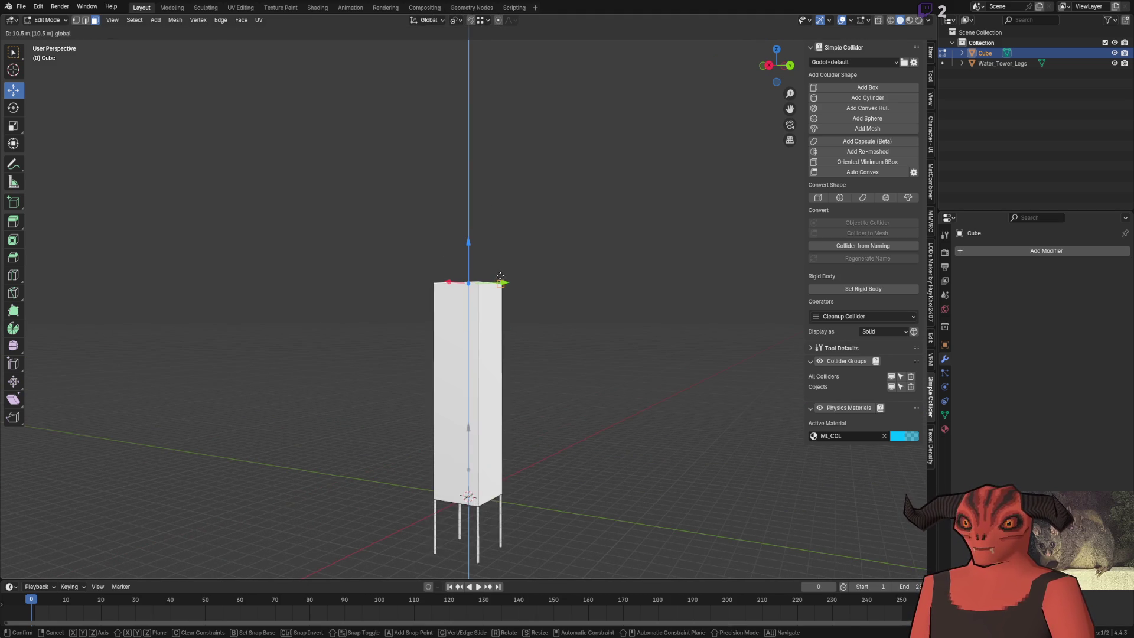
key(Return)
scroll(394, 222, up, 3)
Step: Shrink the top face to about quarter size, then select Water_Tower_Legs in Object Mode
mouse_move(336, 171)
mouse_down()
mouse_move(342, 256)
mouse_move(362, 207)
mouse_move(304, 322)
mouse_up()
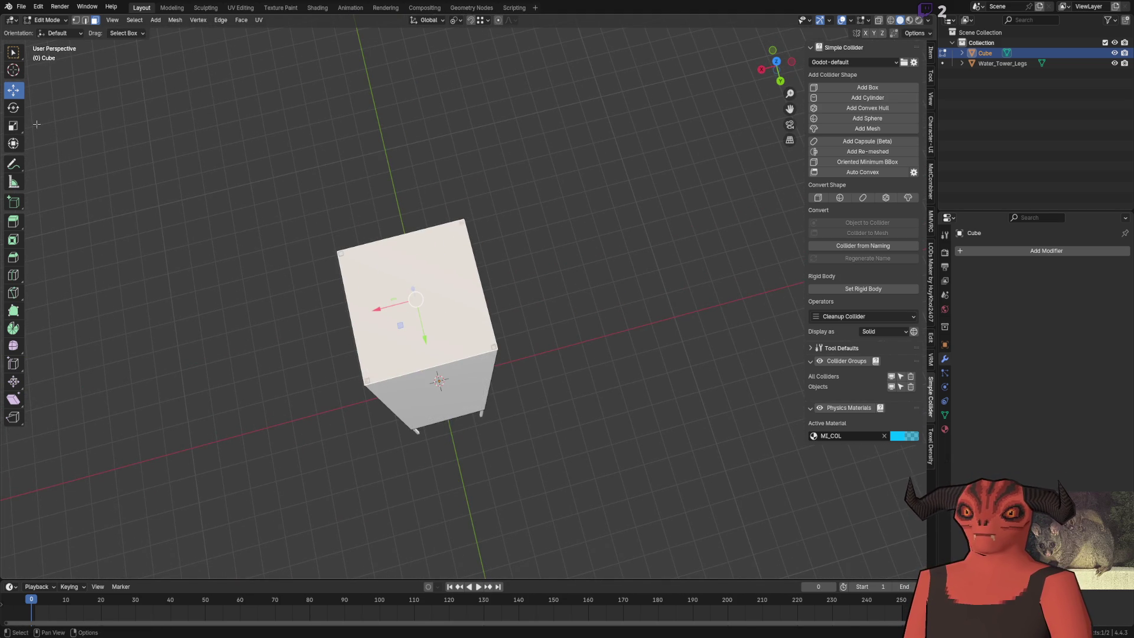
click(13, 125)
key(s)
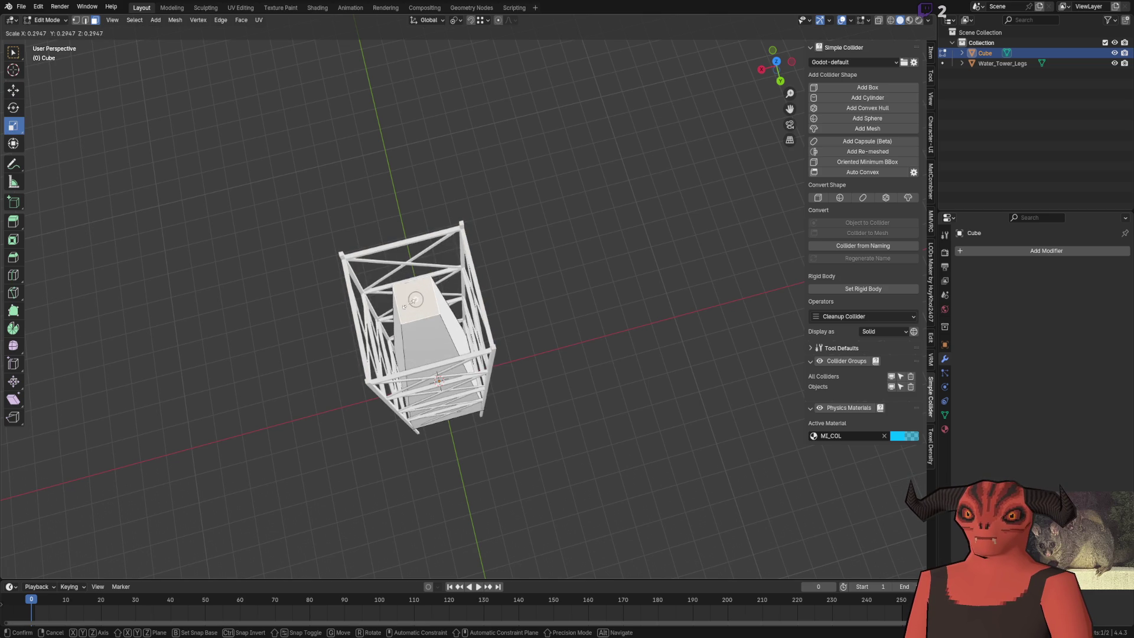
click(405, 302)
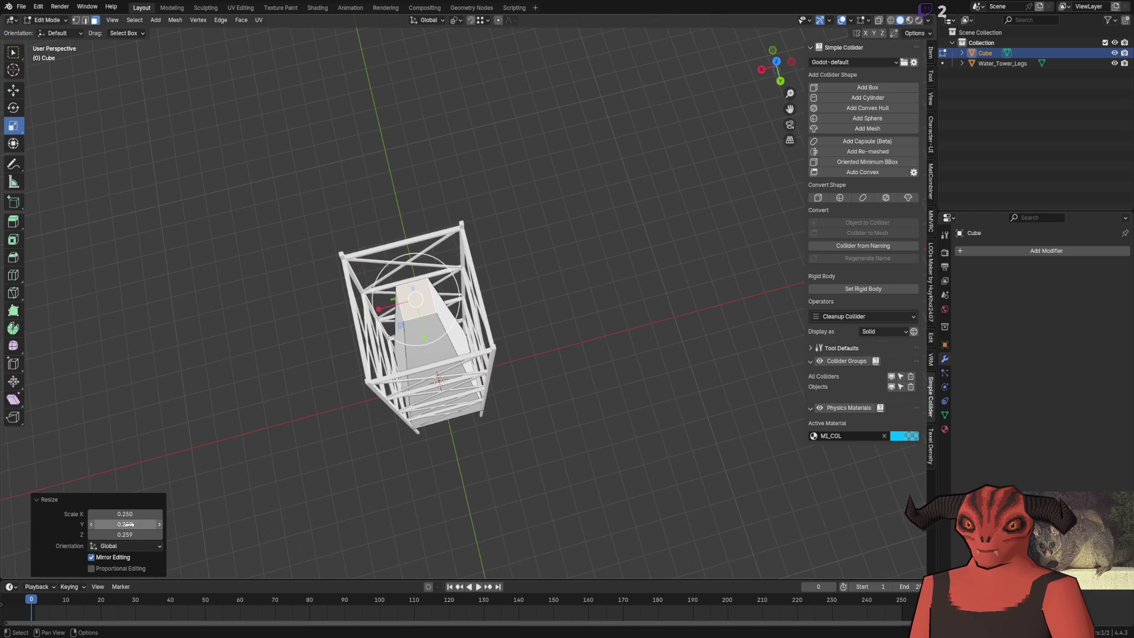
mouse_move(414, 307)
mouse_down()
mouse_move(536, 384)
mouse_move(542, 265)
mouse_move(525, 298)
mouse_move(624, 320)
mouse_up()
key(Tab)
click(491, 330)
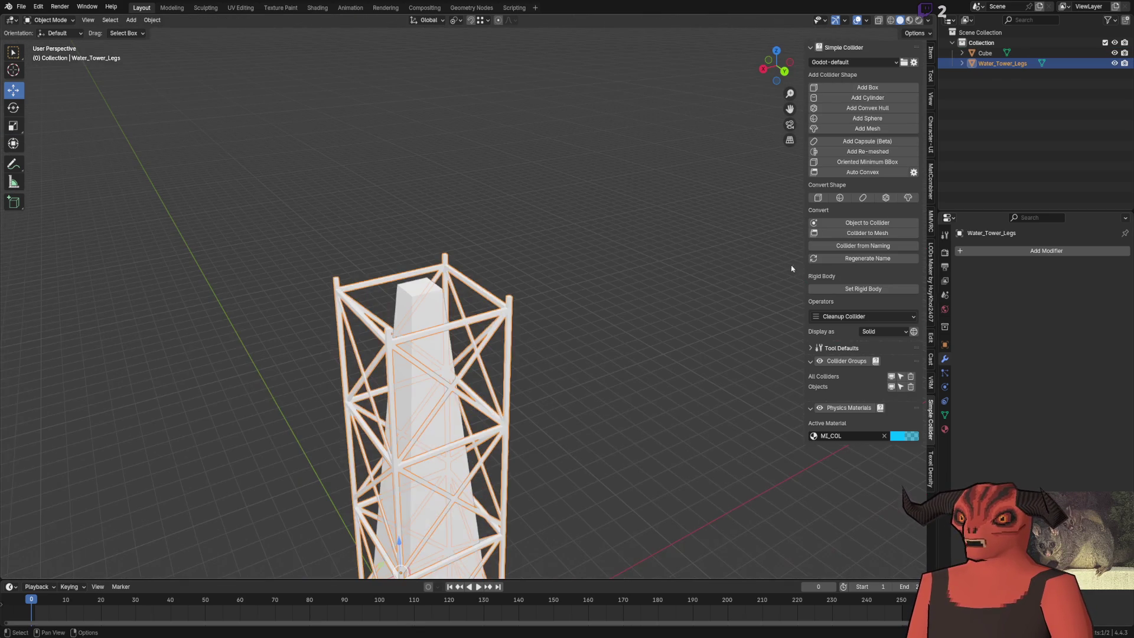
Step: Add a Mesh Deform modifier to the legs using the Cube as cage, precision 4, and bind
click(1067, 249)
text(deform)
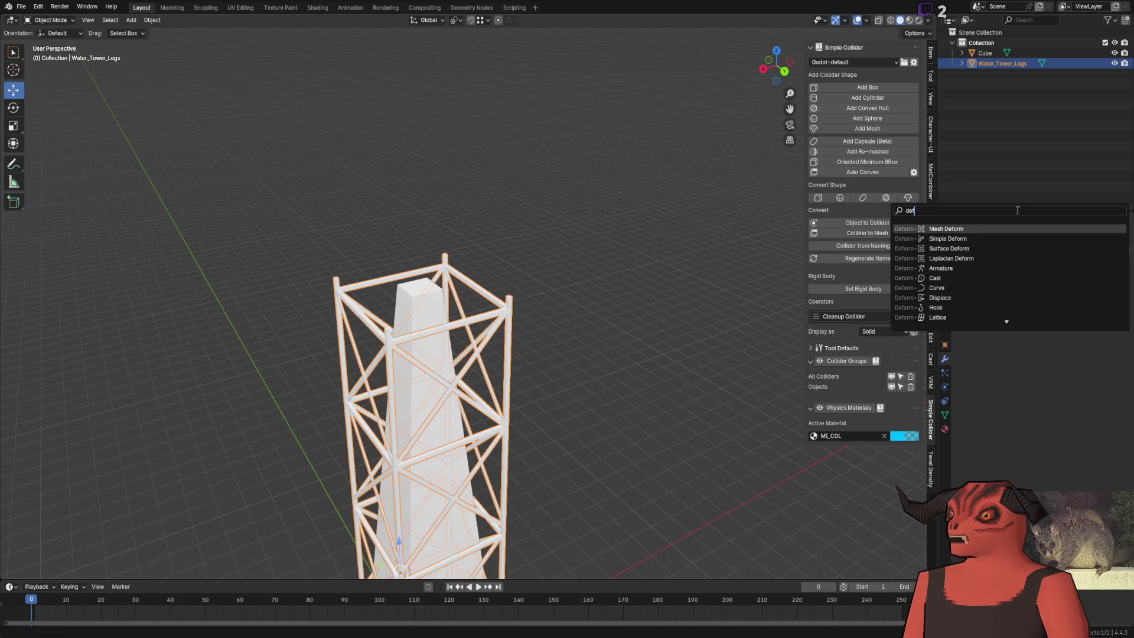
click(953, 228)
click(1108, 282)
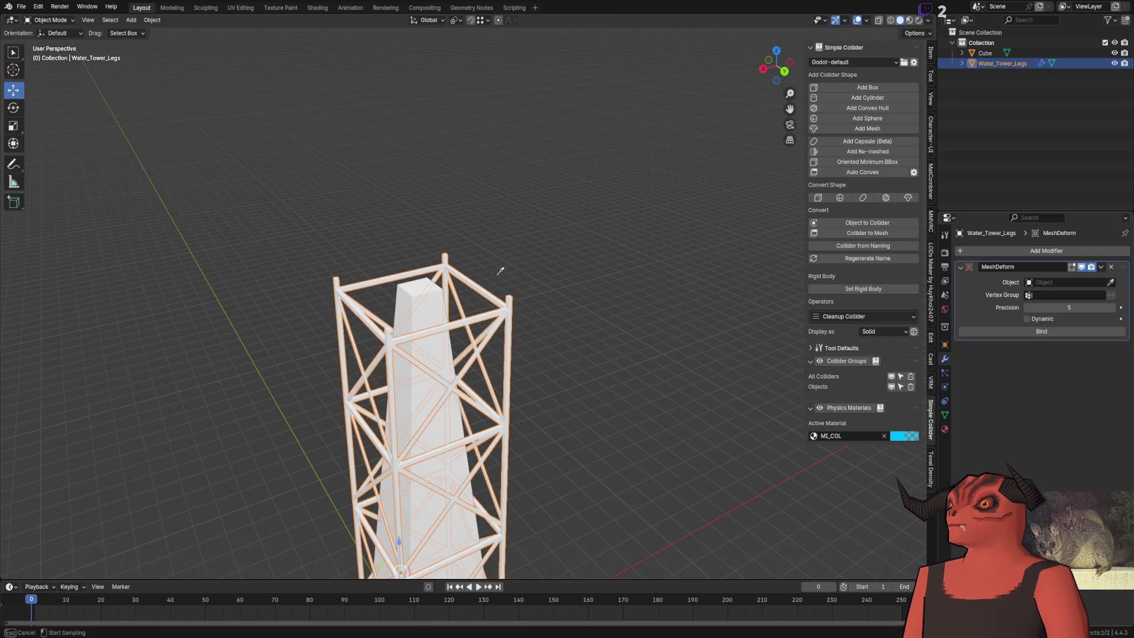
click(437, 306)
scroll(536, 274, up, 4)
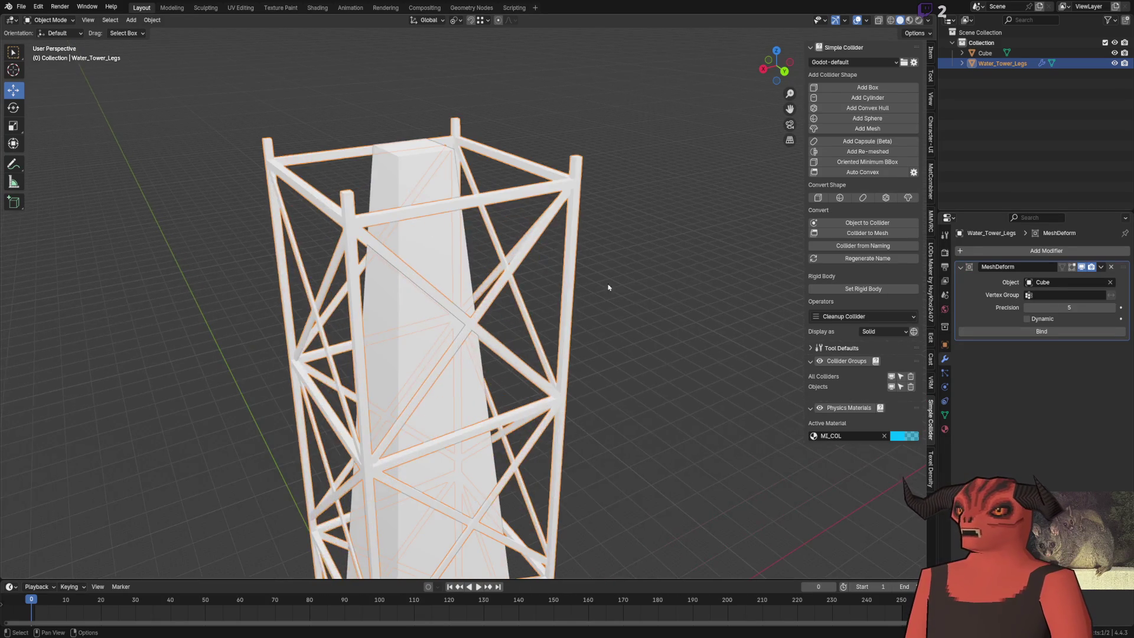
click(1112, 307)
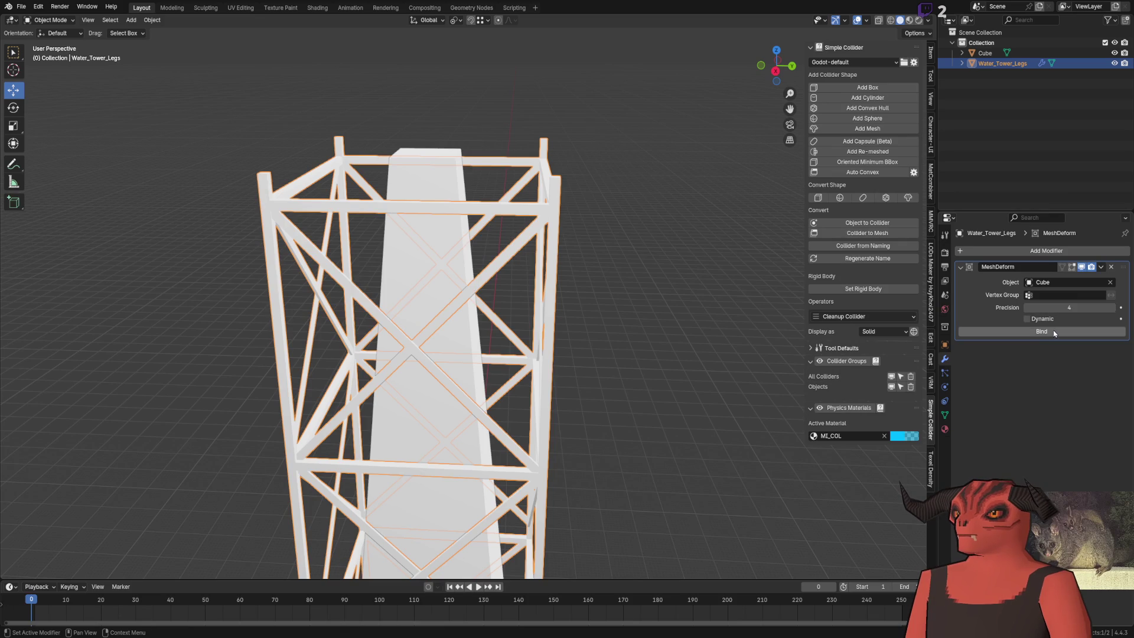
click(1045, 332)
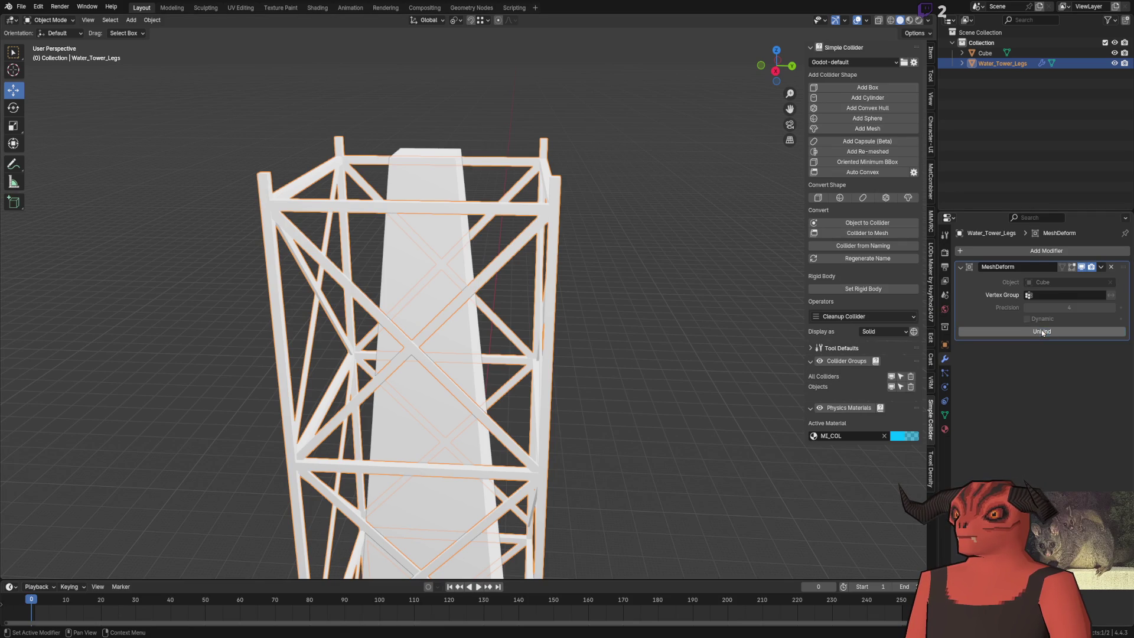
Step: Test-scale the Cube's top face, undo it, and remove the Mesh Deform from the legs
click(432, 156)
key(Tab)
click(432, 156)
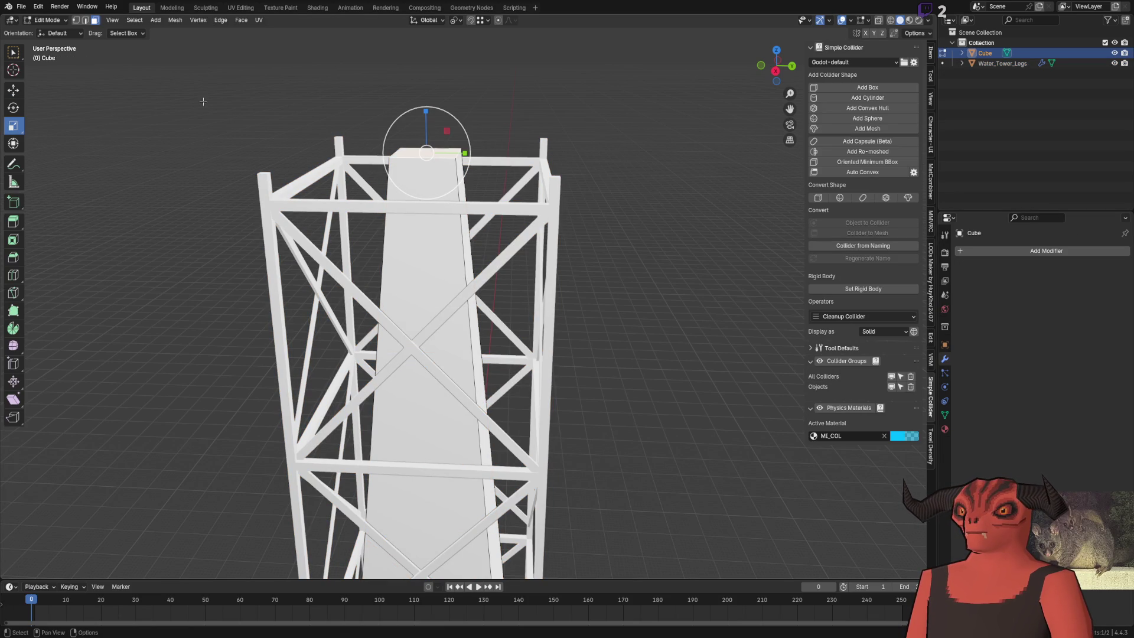
drag(434, 138, 516, 272)
key(ctrl+z)
key(ctrl+z)
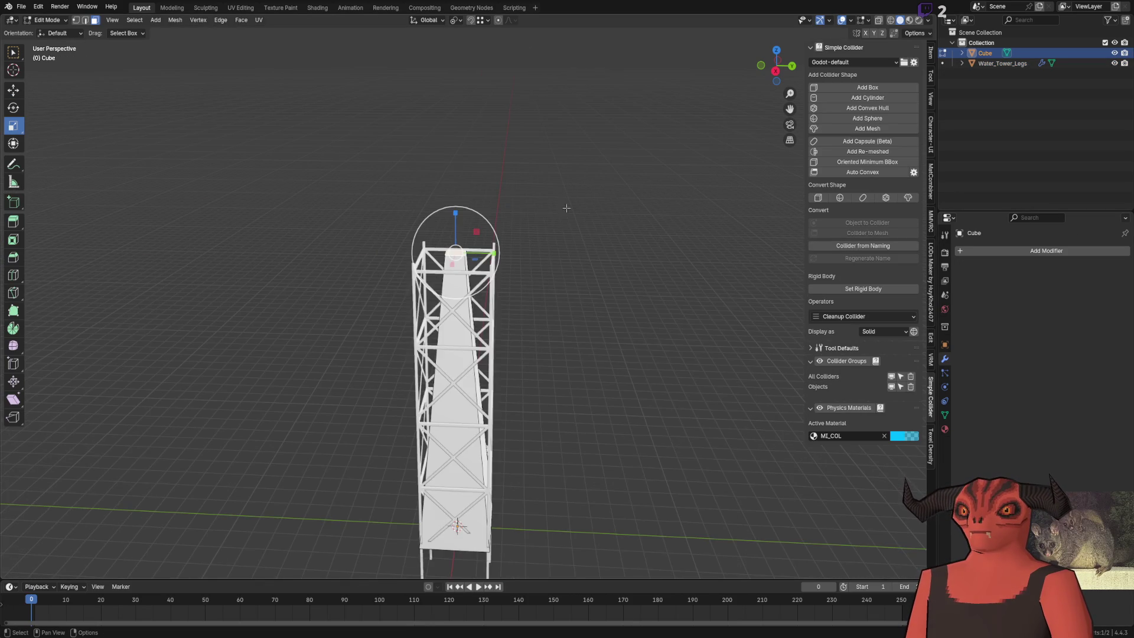
key(Tab)
click(404, 183)
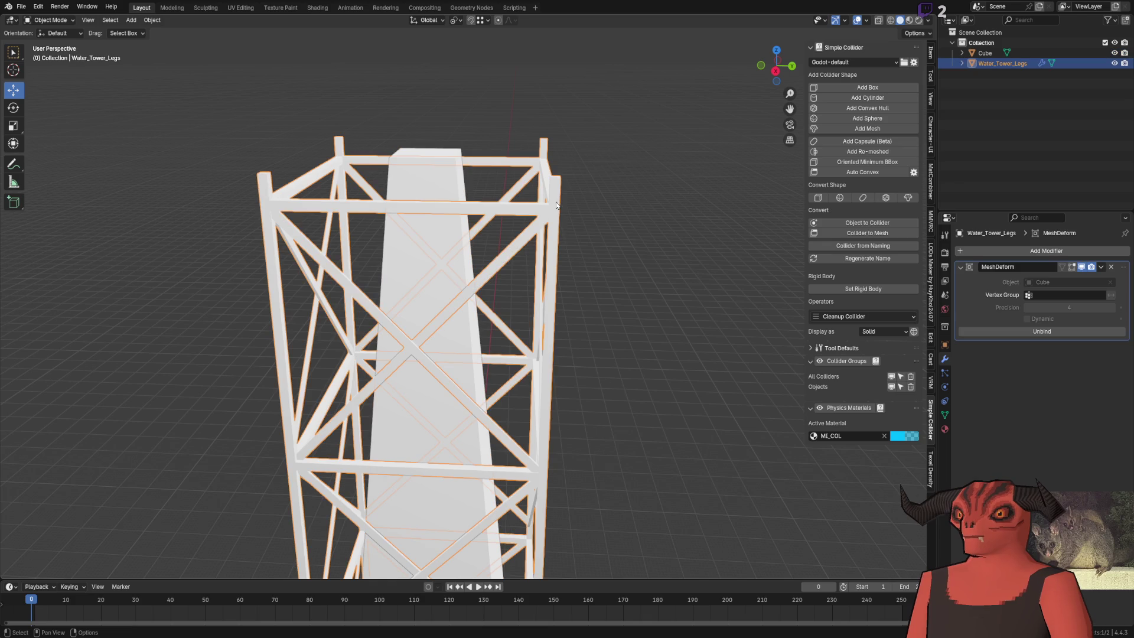
click(1110, 267)
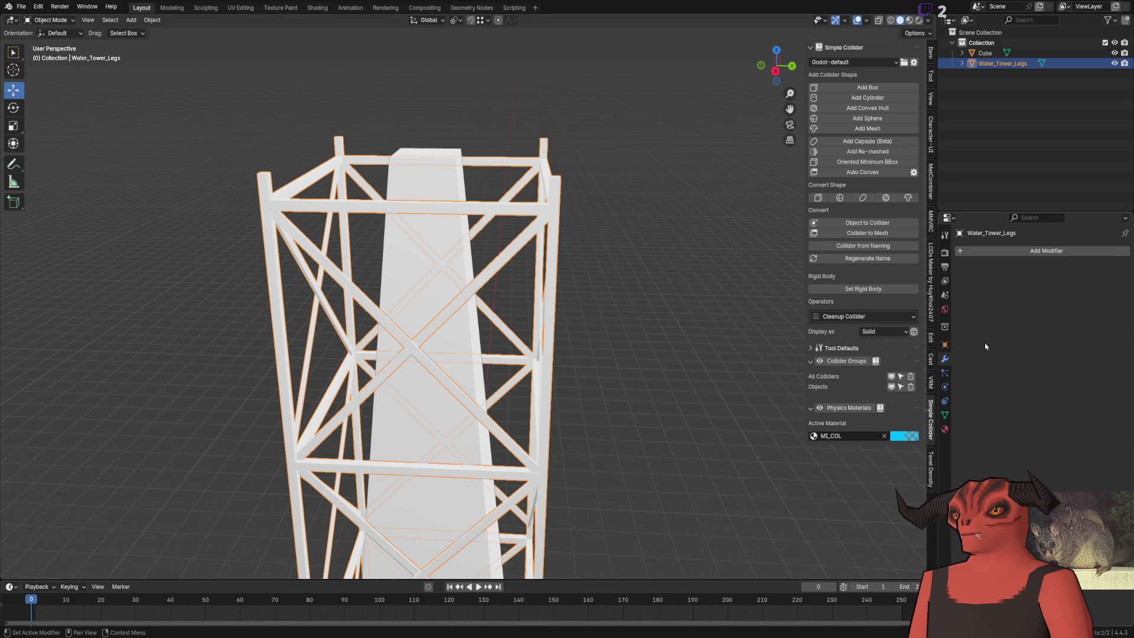
click(1004, 250)
Step: Add a Simple Deform modifier set to Taper along the Z axis
mouse_move(1004, 296)
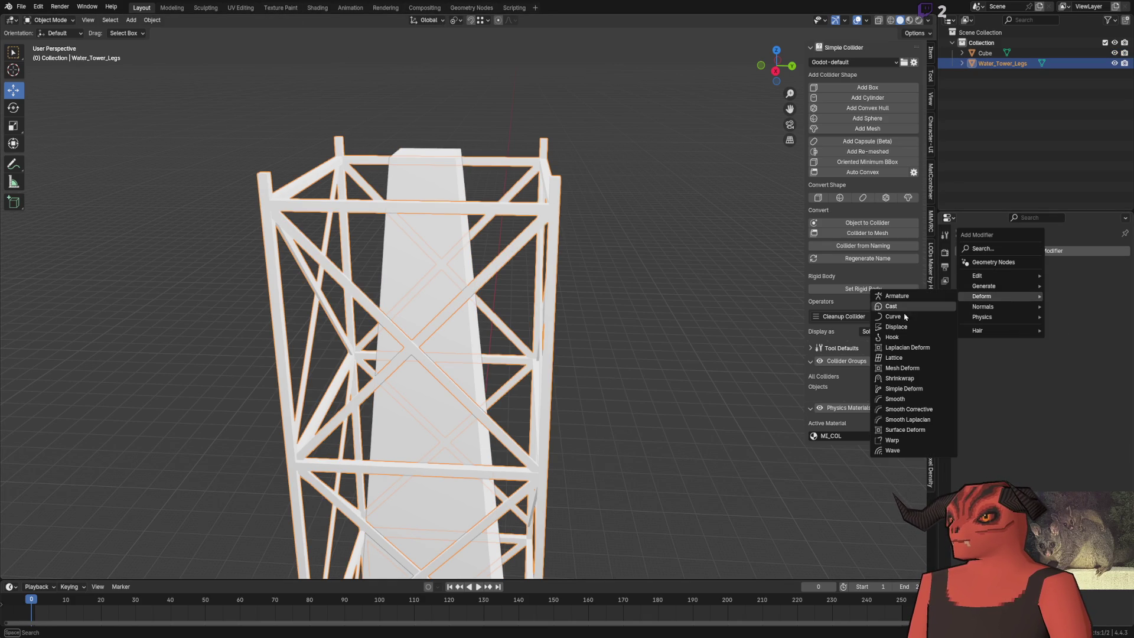
click(905, 389)
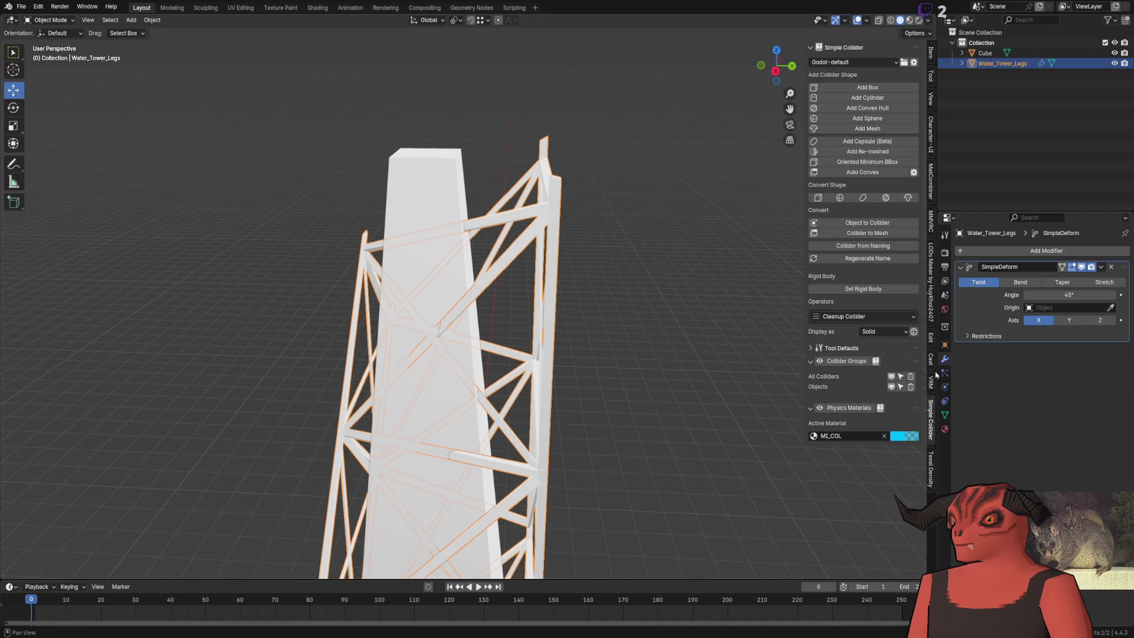
scroll(448, 331, down, 2)
mouse_move(448, 330)
mouse_down()
mouse_move(438, 239)
mouse_move(449, 260)
mouse_up()
click(1020, 282)
click(1055, 286)
mouse_move(532, 283)
mouse_down()
mouse_move(556, 279)
mouse_move(572, 294)
mouse_up()
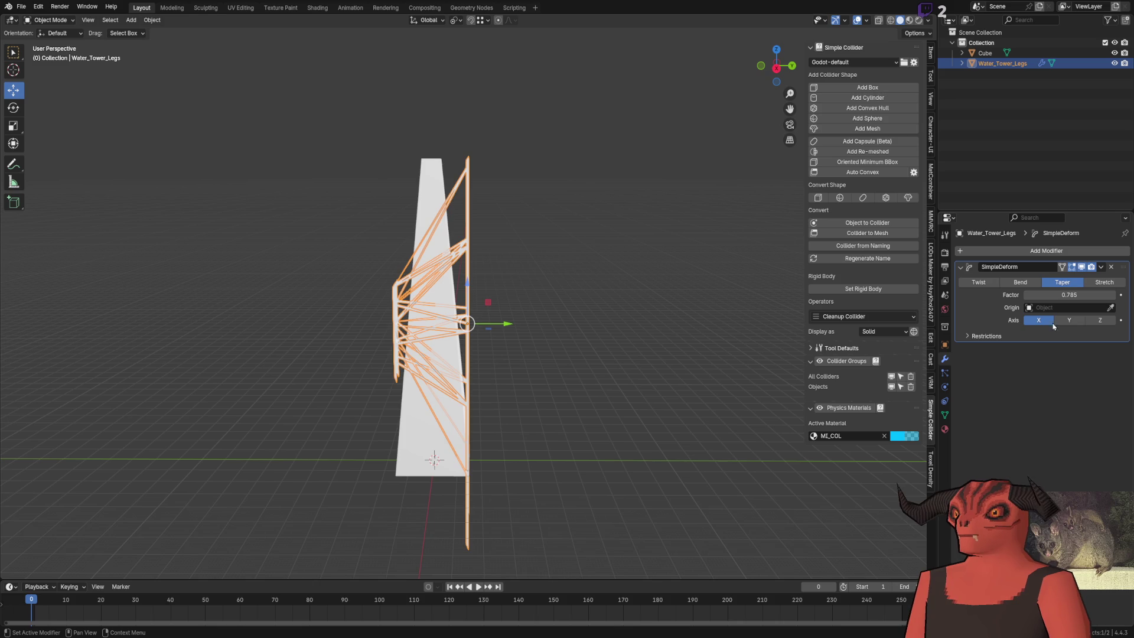
click(1078, 322)
mouse_move(738, 277)
mouse_down()
mouse_move(683, 255)
mouse_move(931, 333)
mouse_up()
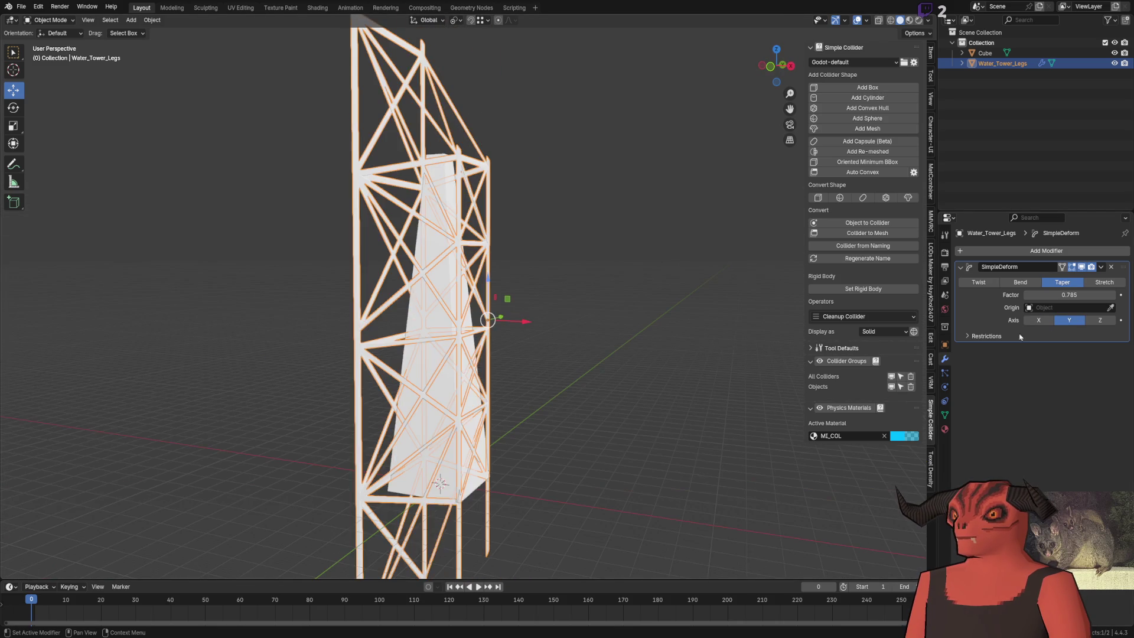
click(1111, 321)
drag(678, 255, 567, 254)
mouse_move(1059, 297)
mouse_down()
mouse_move(1004, 298)
mouse_move(1130, 305)
mouse_up()
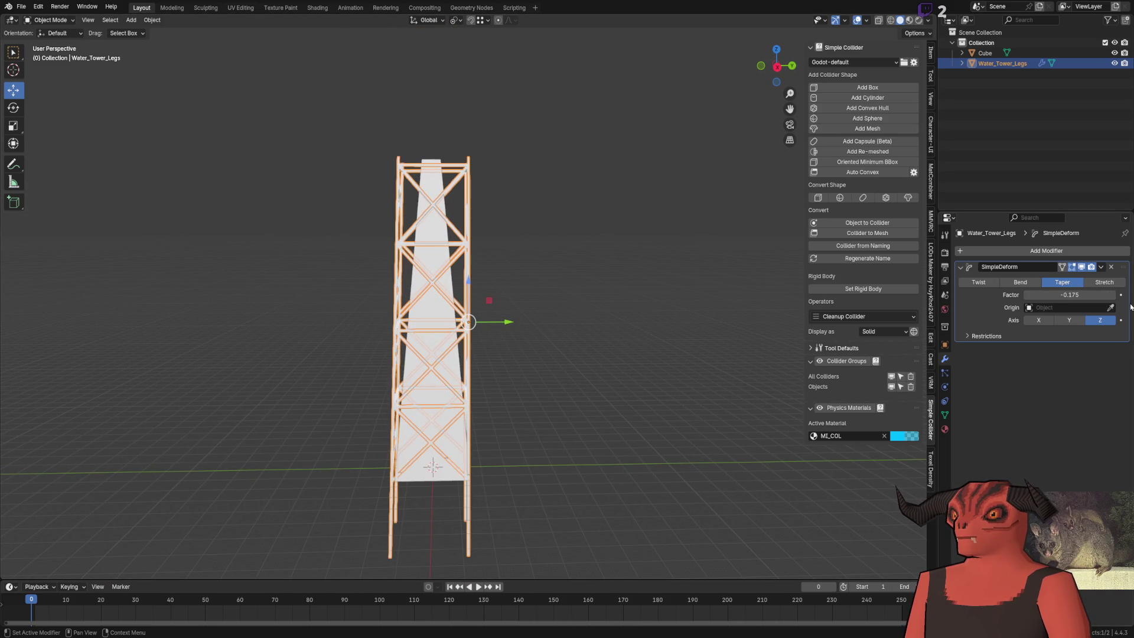
Step: Set the taper origin to the Cube and the factor to -1.000
click(1112, 309)
click(469, 239)
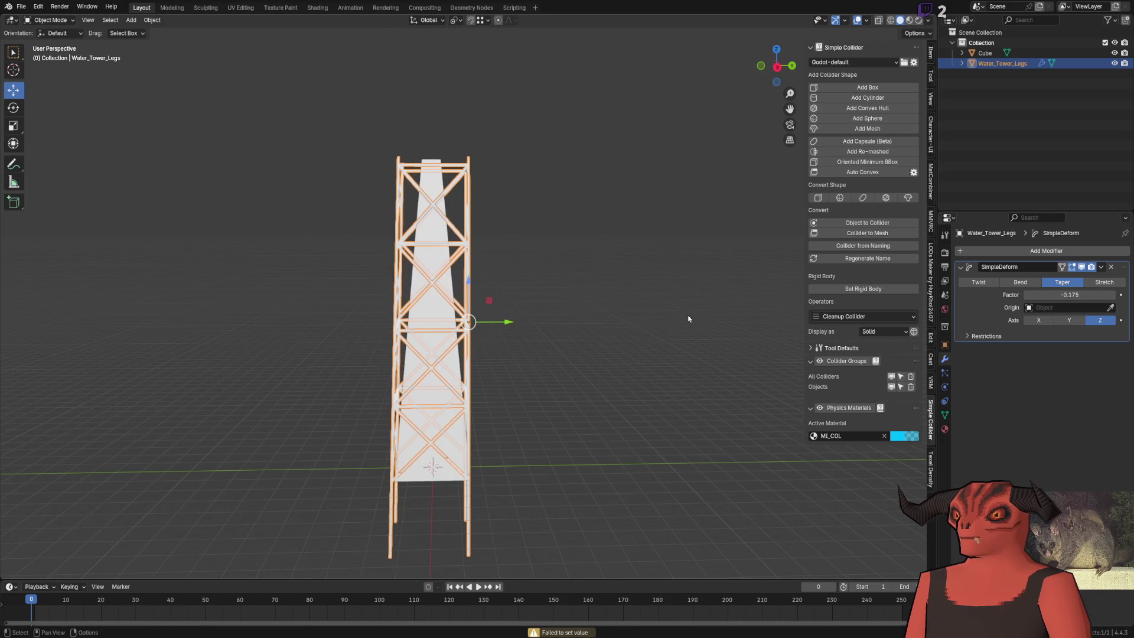
click(1071, 308)
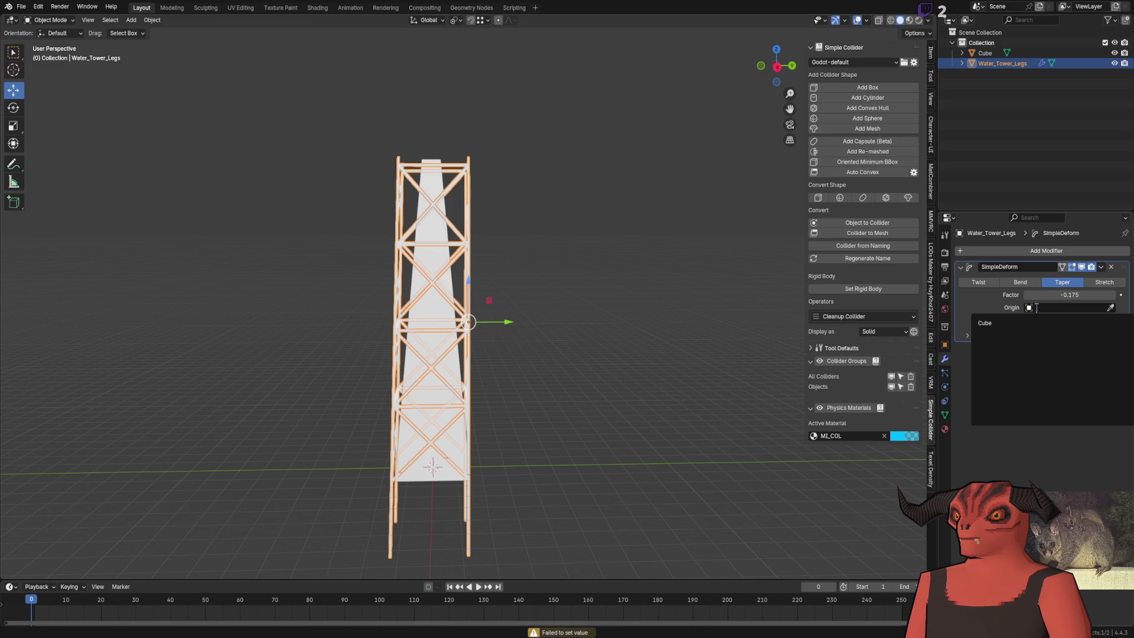
click(998, 322)
mouse_move(703, 325)
mouse_down()
mouse_move(636, 326)
mouse_move(747, 304)
mouse_up()
drag(1063, 295, 1099, 298)
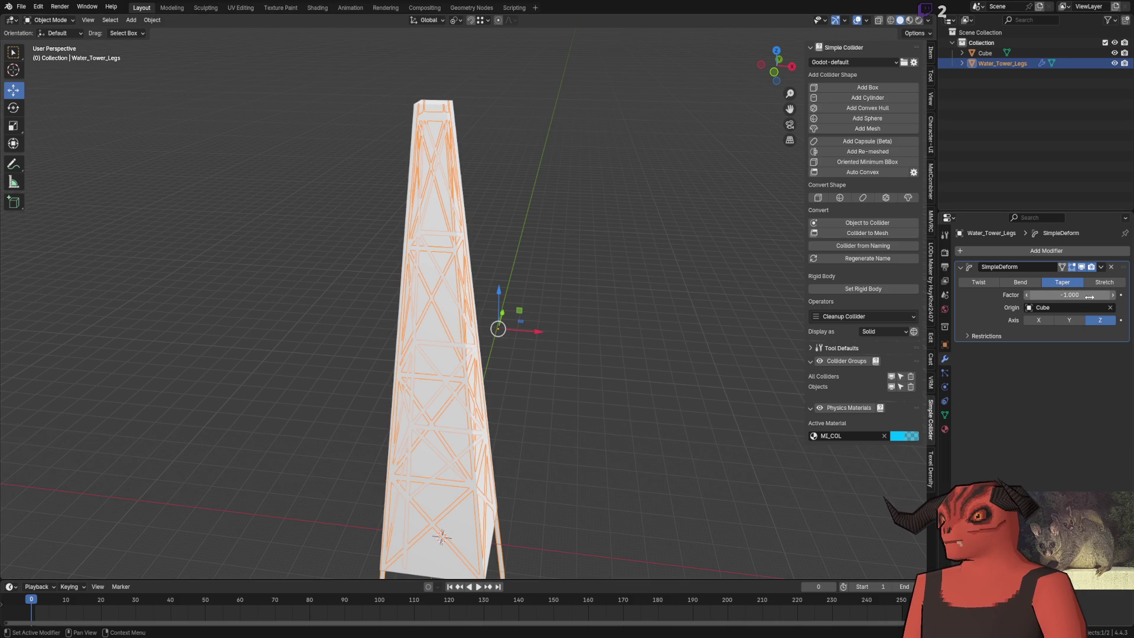
click(581, 309)
Step: Enable X-ray, apply the Simple Deform taper to the legs, and delete the Cube
mouse_move(582, 308)
mouse_down()
mouse_move(552, 283)
mouse_move(582, 334)
mouse_move(474, 262)
mouse_move(461, 283)
mouse_move(583, 293)
mouse_move(554, 292)
mouse_move(562, 232)
mouse_move(503, 277)
mouse_move(488, 186)
mouse_up()
key(alt+z)
click(488, 187)
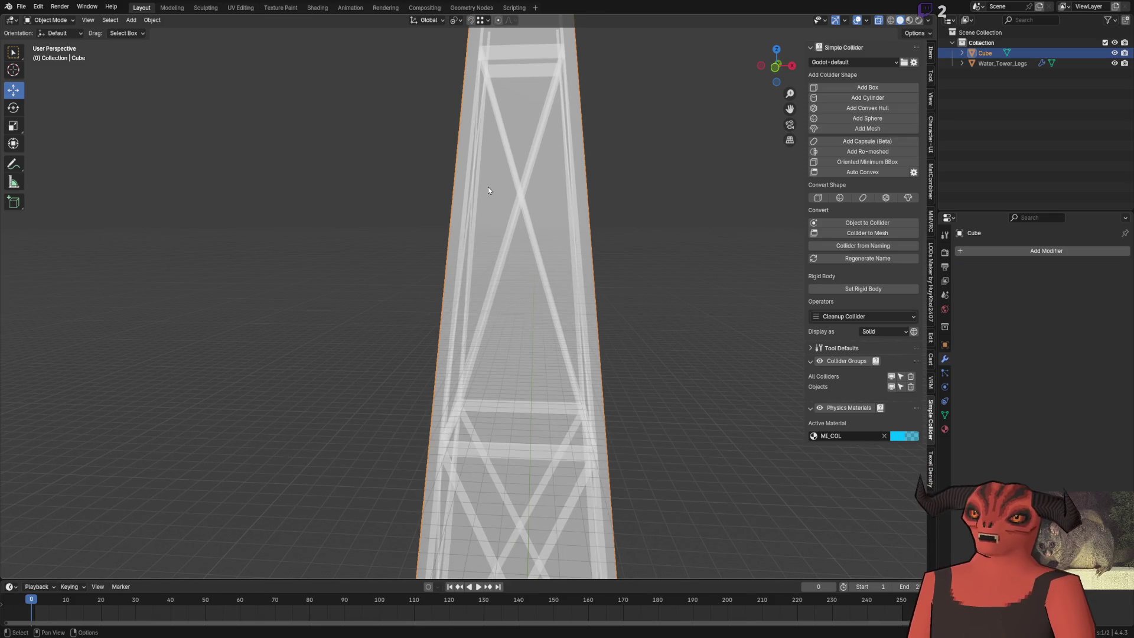
key(Delete)
key(ctrl+z)
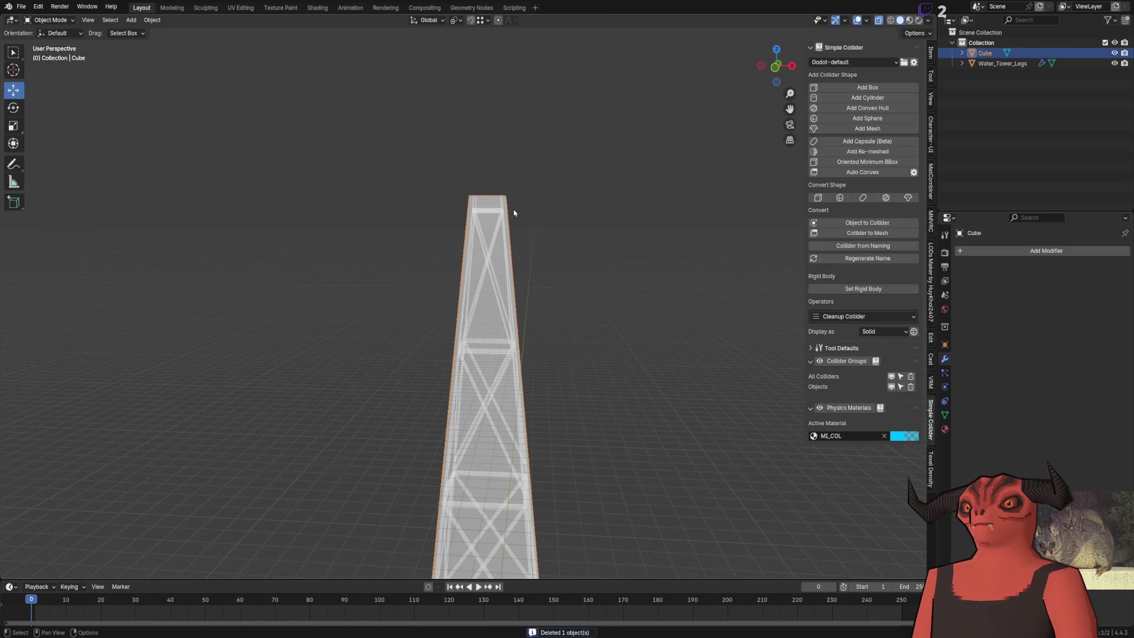
click(491, 407)
mouse_move(491, 406)
mouse_down()
mouse_move(546, 324)
mouse_move(594, 334)
mouse_up()
click(1102, 267)
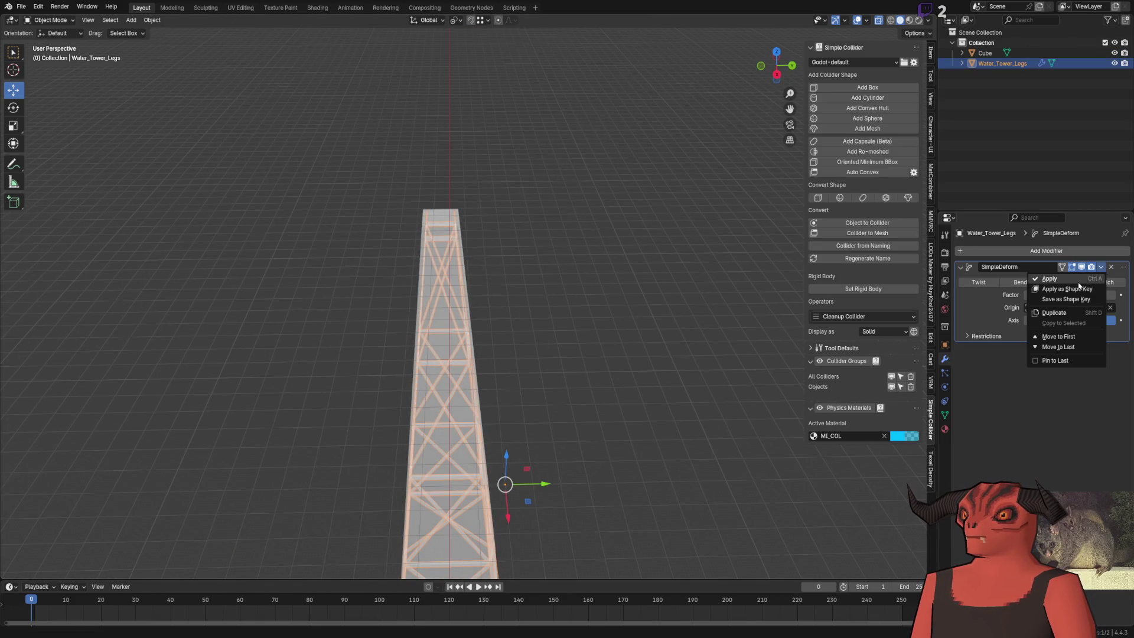
click(998, 284)
key(Delete)
scroll(437, 277, up, 4)
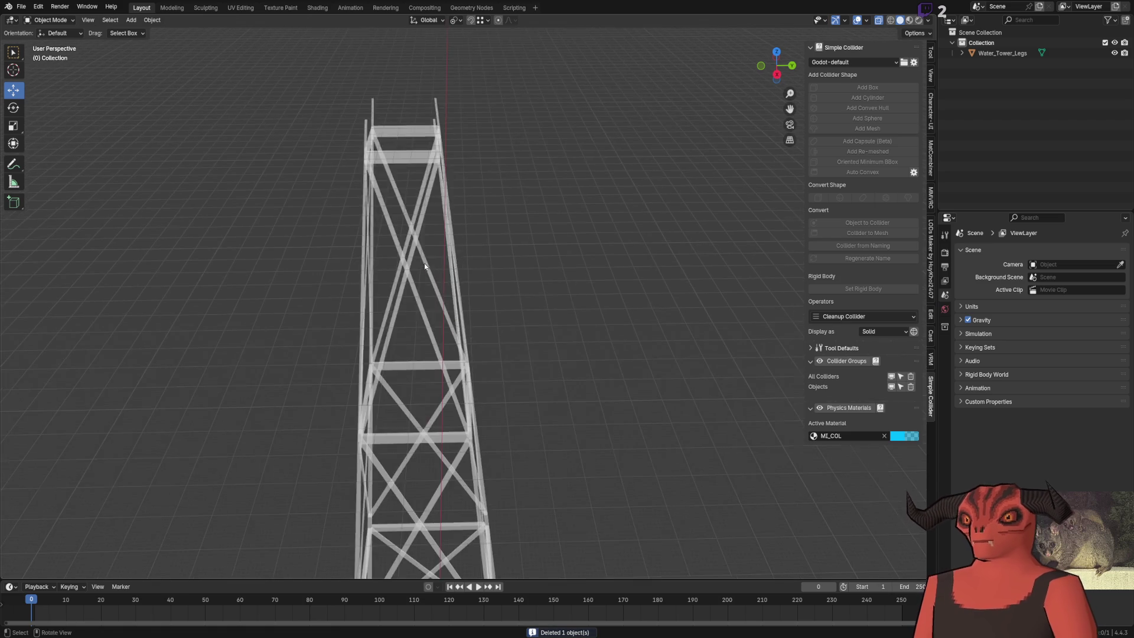
Step: Orbit beneath the tower and select Water_Tower_Legs
drag(423, 263, 488, 269)
scroll(445, 229, up, 3)
mouse_move(444, 229)
mouse_down()
mouse_move(444, 217)
mouse_move(328, 207)
mouse_up()
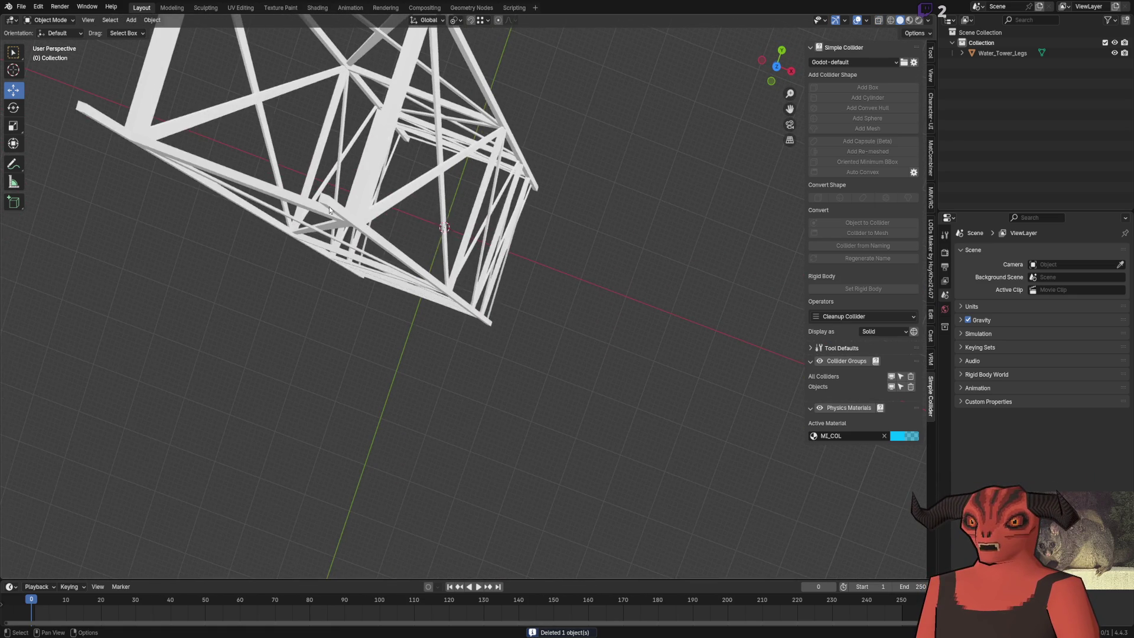
click(328, 207)
scroll(519, 374, down, 5)
scroll(518, 353, up, 6)
mouse_move(519, 353)
mouse_down()
mouse_move(463, 182)
mouse_move(488, 261)
mouse_move(453, 306)
mouse_move(513, 223)
mouse_move(493, 316)
mouse_move(517, 417)
mouse_move(358, 296)
mouse_up()
Step: In vertex Edit Mode, select the linked top box and trial an X move, then undo it
key(Tab)
key(1)
key(l)
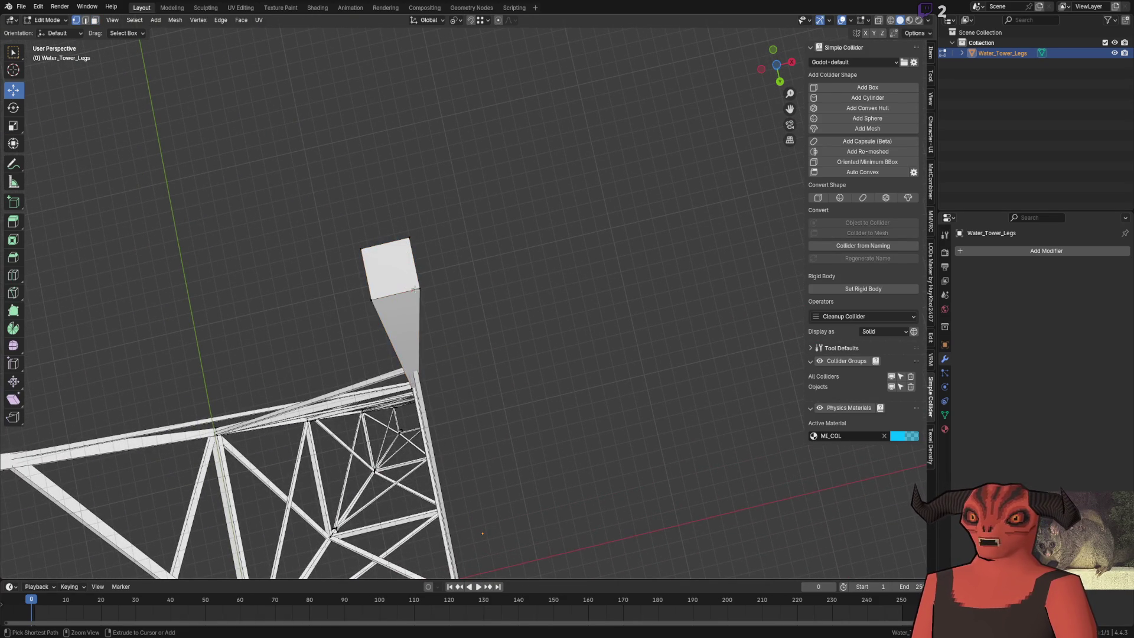
drag(410, 289, 459, 277)
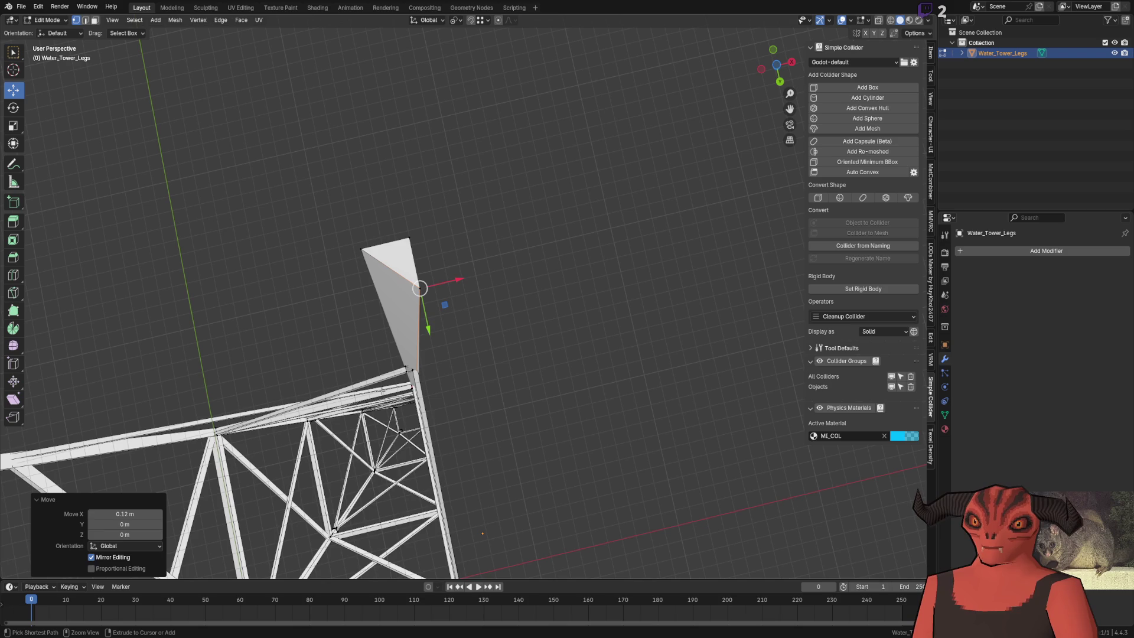
key(ctrl+z)
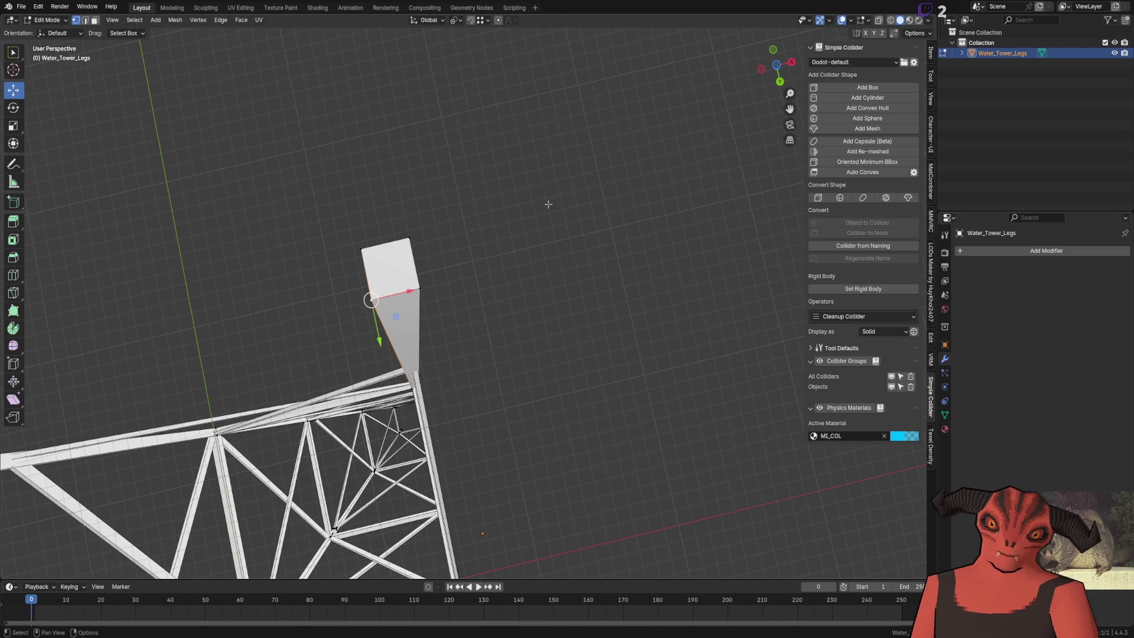
Step: Orbit and zoom to inspect the leg tops from the side and along the legs
scroll(539, 218, down, 5)
drag(539, 218, 438, 174)
scroll(438, 175, up, 3)
scroll(439, 175, up, 5)
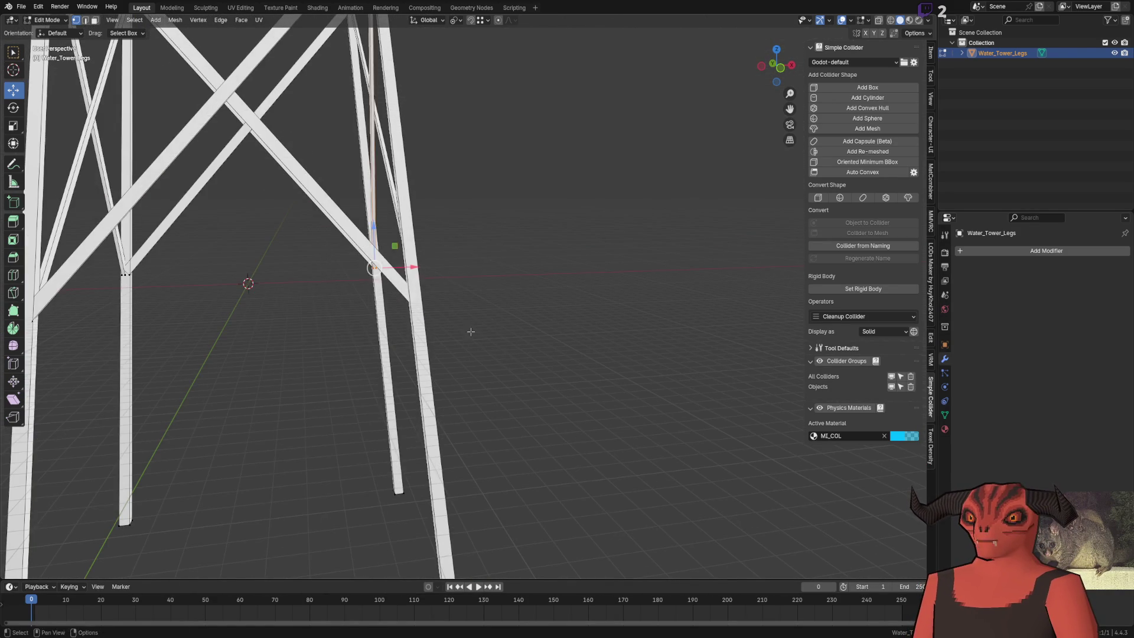
scroll(499, 350, down, 5)
mouse_move(426, 331)
mouse_down()
mouse_move(466, 206)
mouse_move(404, 104)
mouse_up()
scroll(467, 205, up, 3)
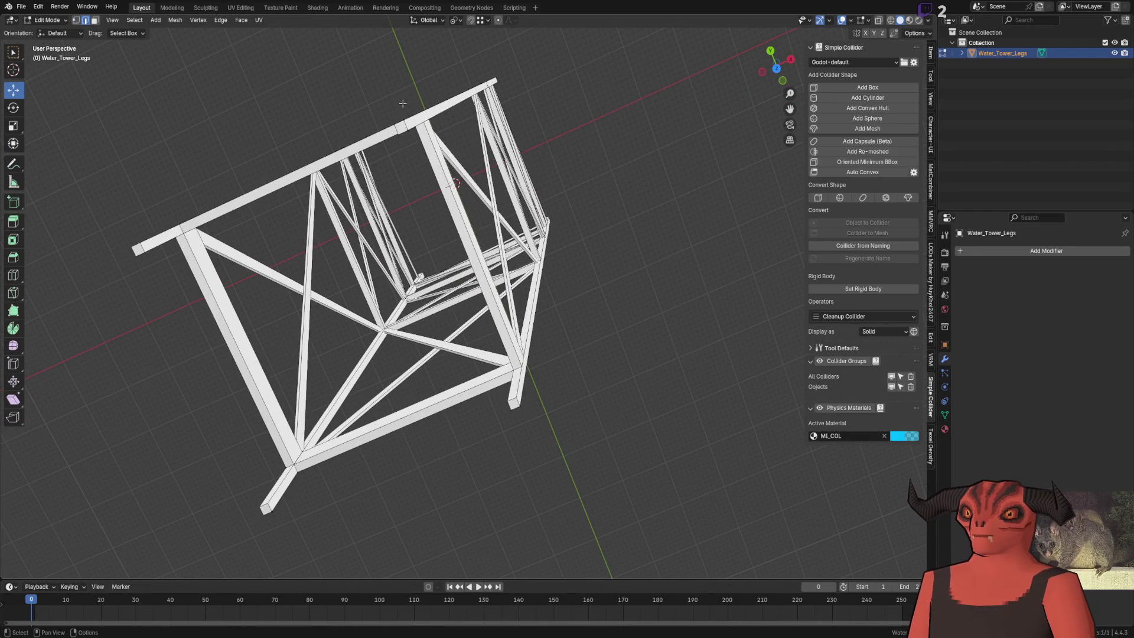
drag(517, 400, 570, 249)
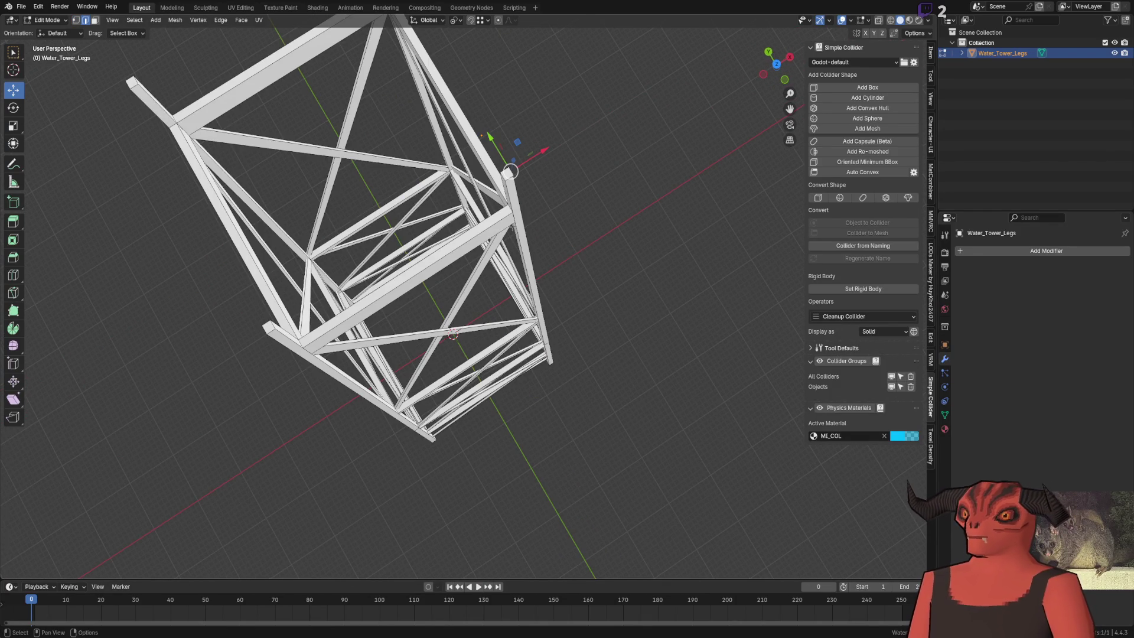
scroll(418, 280, up, 8)
Step: Shift the corner leg's selected top vertices exactly 0.1 m along X
key(g)
key(x)
click(418, 280)
key(g)
key(x)
click(362, 276)
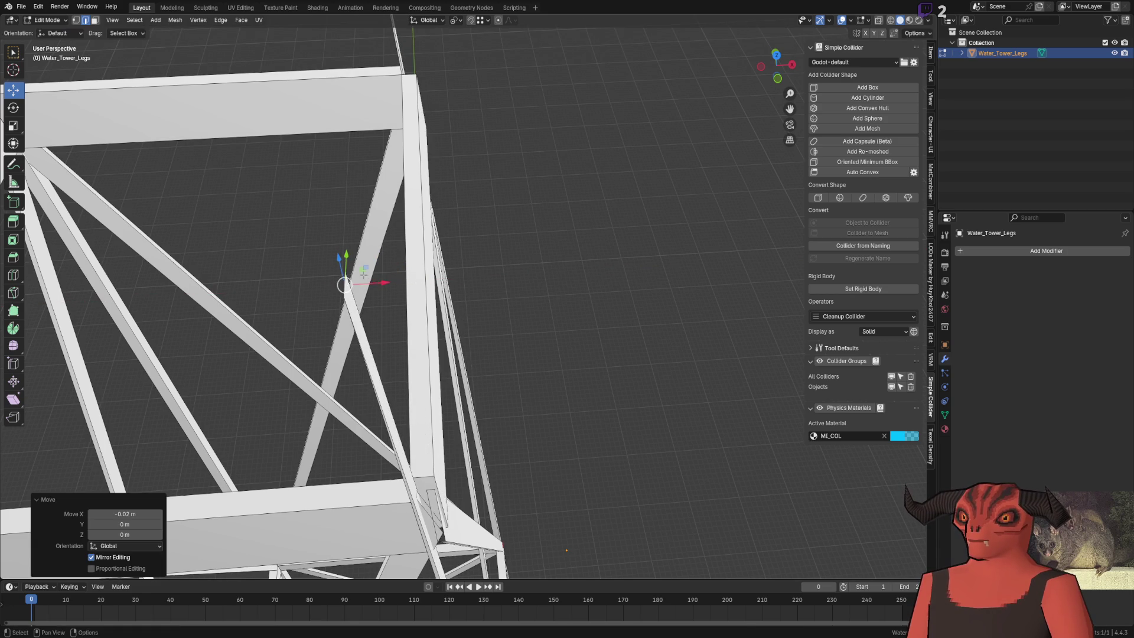
key(g)
key(x)
click(444, 278)
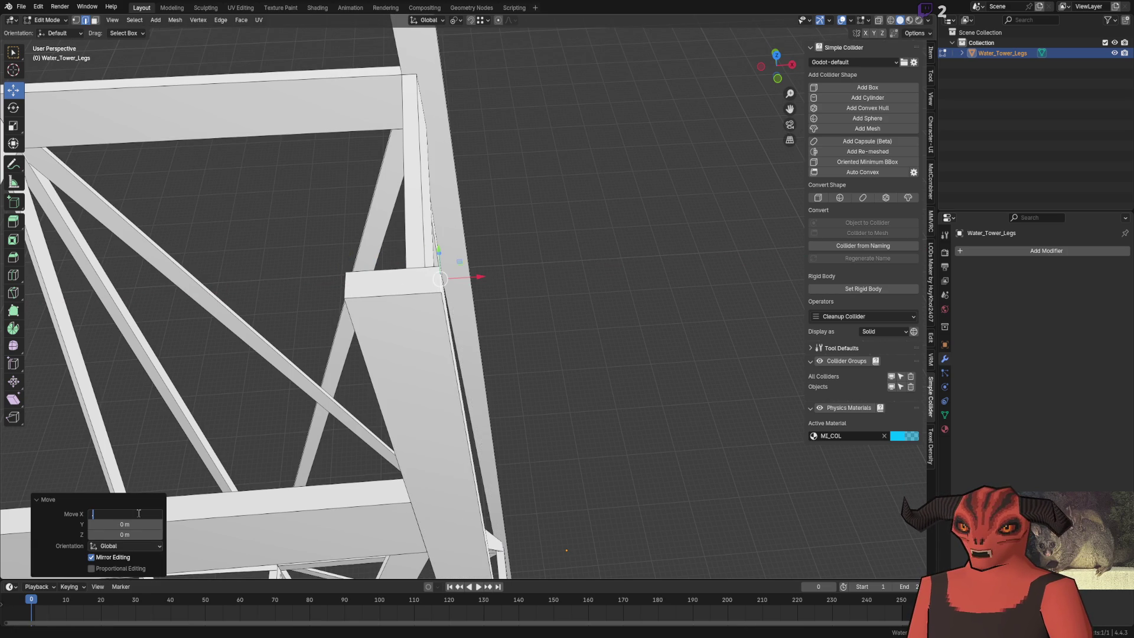
text(2)
key(Return)
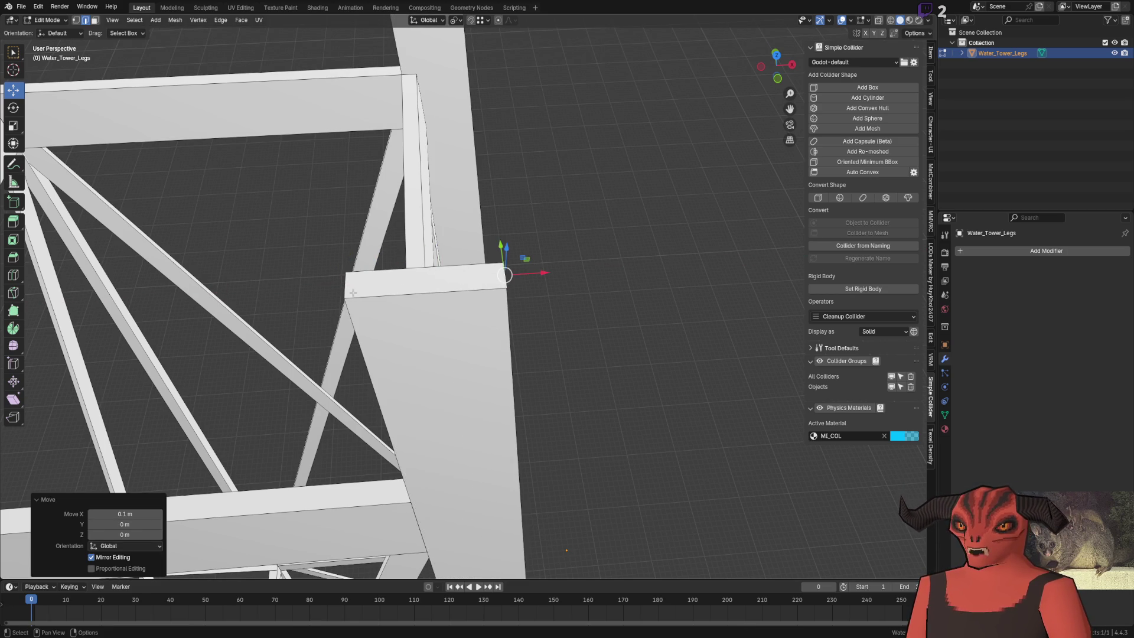
Step: Orbit and zoom to inspect the leg's apex and the tower legs from the side
scroll(452, 333, down, 8)
scroll(489, 236, up, 8)
mouse_move(440, 191)
mouse_down()
mouse_move(456, 182)
mouse_move(506, 227)
mouse_up()
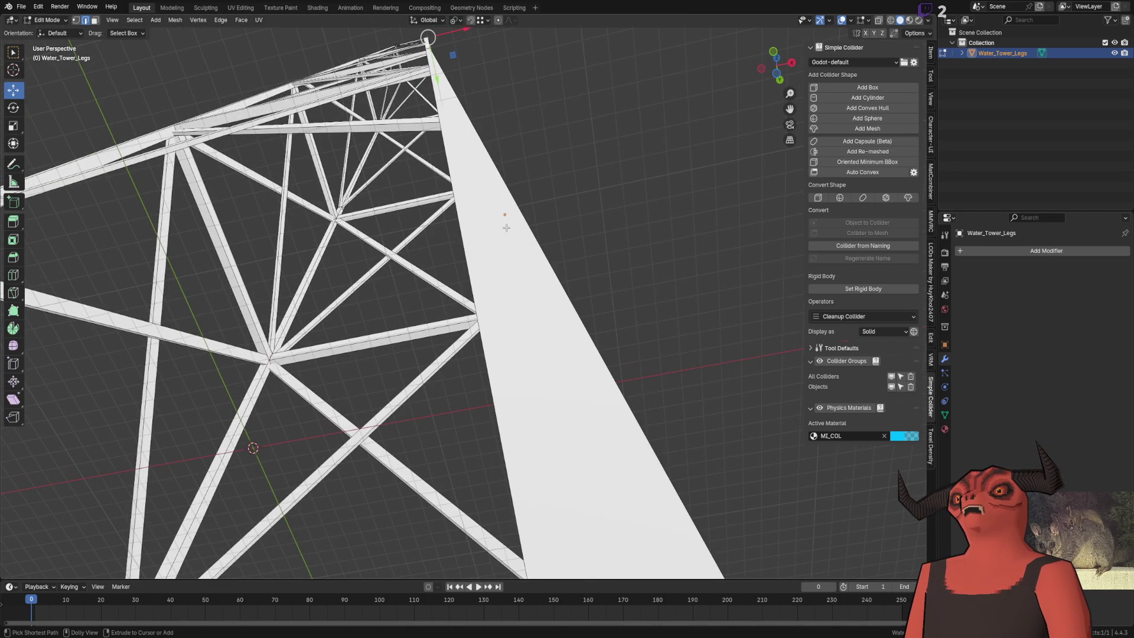
scroll(506, 228, down, 5)
drag(485, 198, 475, 237)
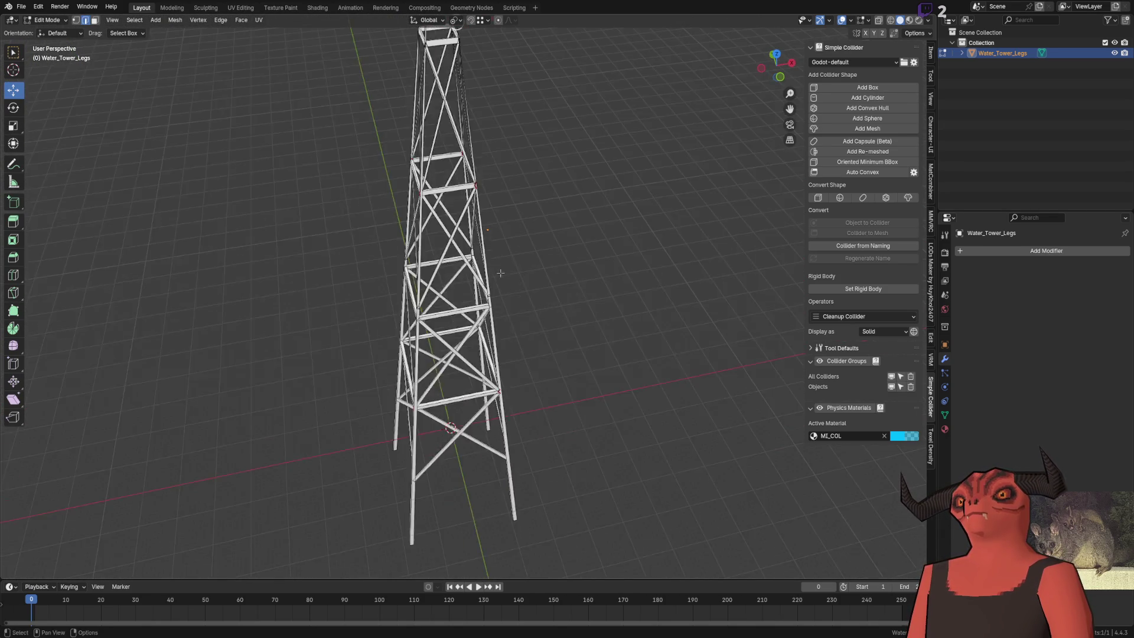
scroll(476, 237, up, 4)
Step: Weld duplicate vertices by distance across the legs, removing 84, then switch to edge select
key(a)
click(475, 237)
key(alt+a)
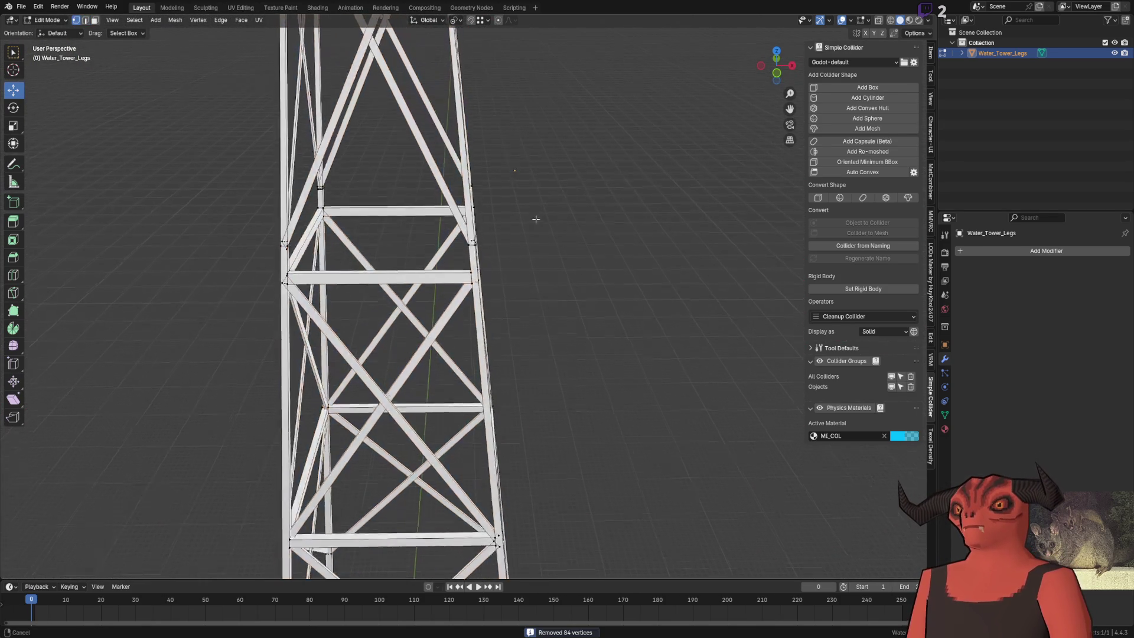
scroll(461, 178, up, 4)
key(2)
Step: Dissolve two stray edges running across the tower legs
scroll(480, 89, down, 4)
scroll(360, 237, up, 4)
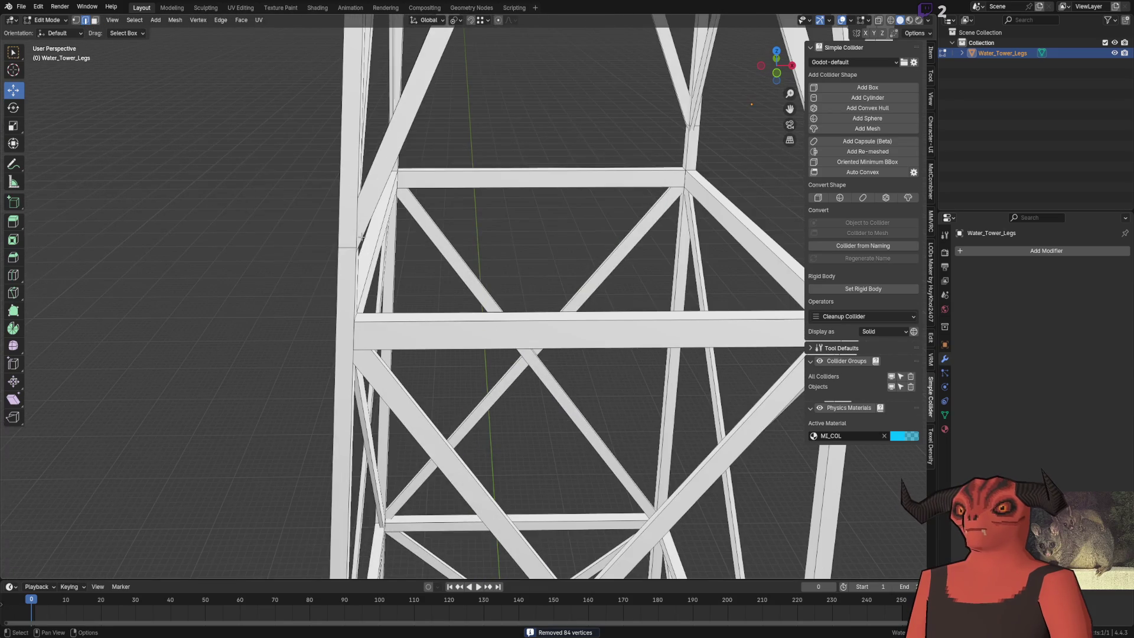
drag(340, 245, 349, 248)
scroll(349, 248, down, 3)
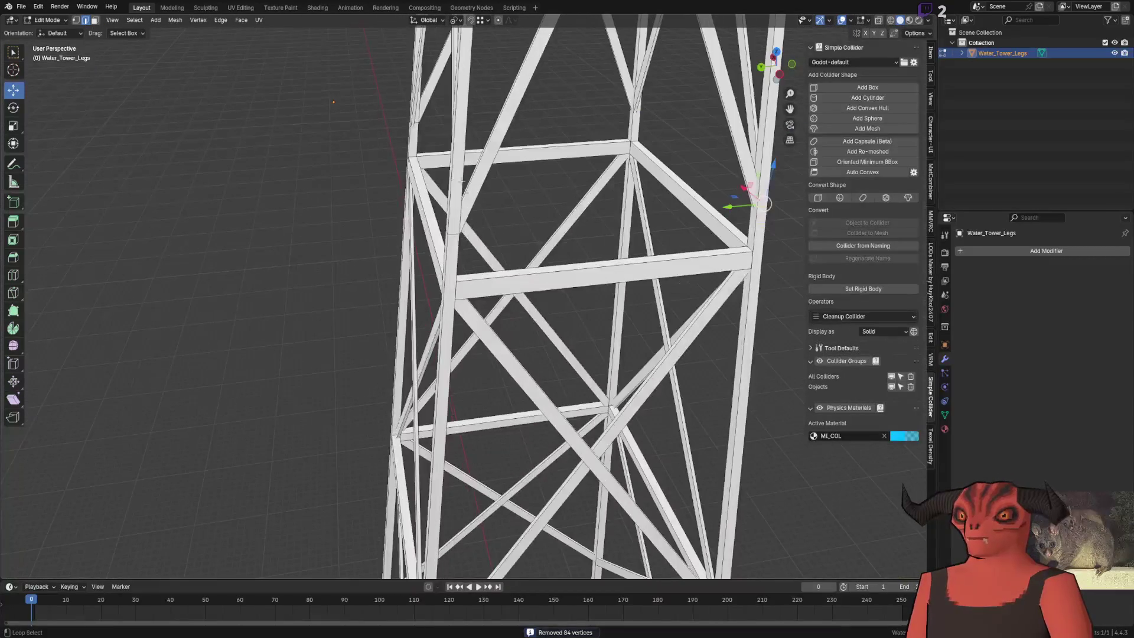
drag(452, 231, 290, 198)
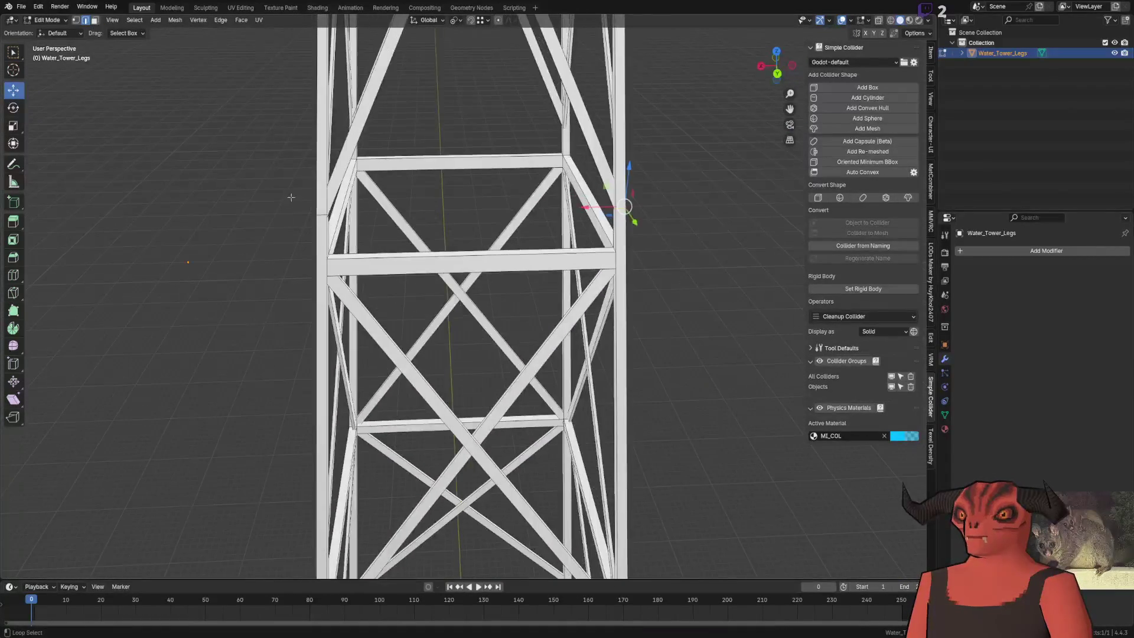
right_click(561, 244)
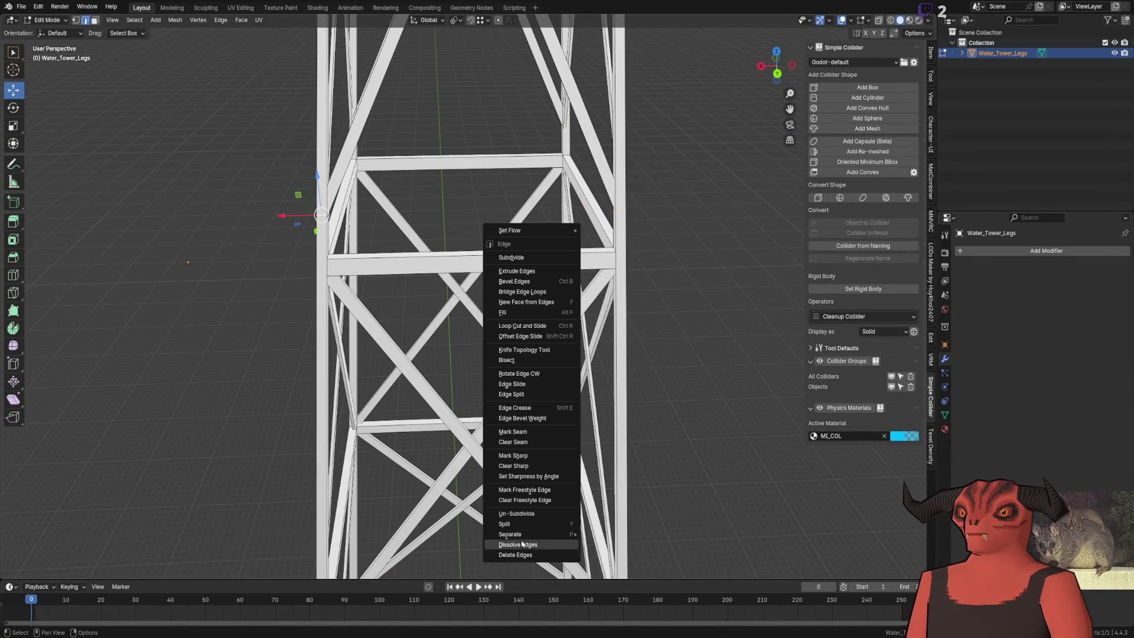
click(522, 544)
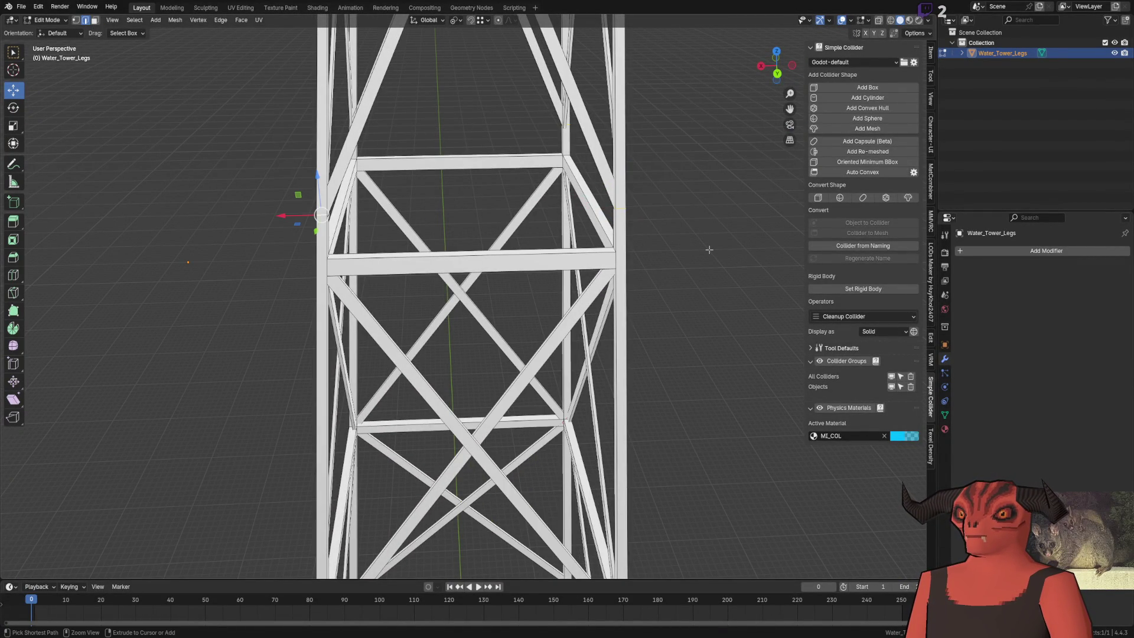
right_click(709, 250)
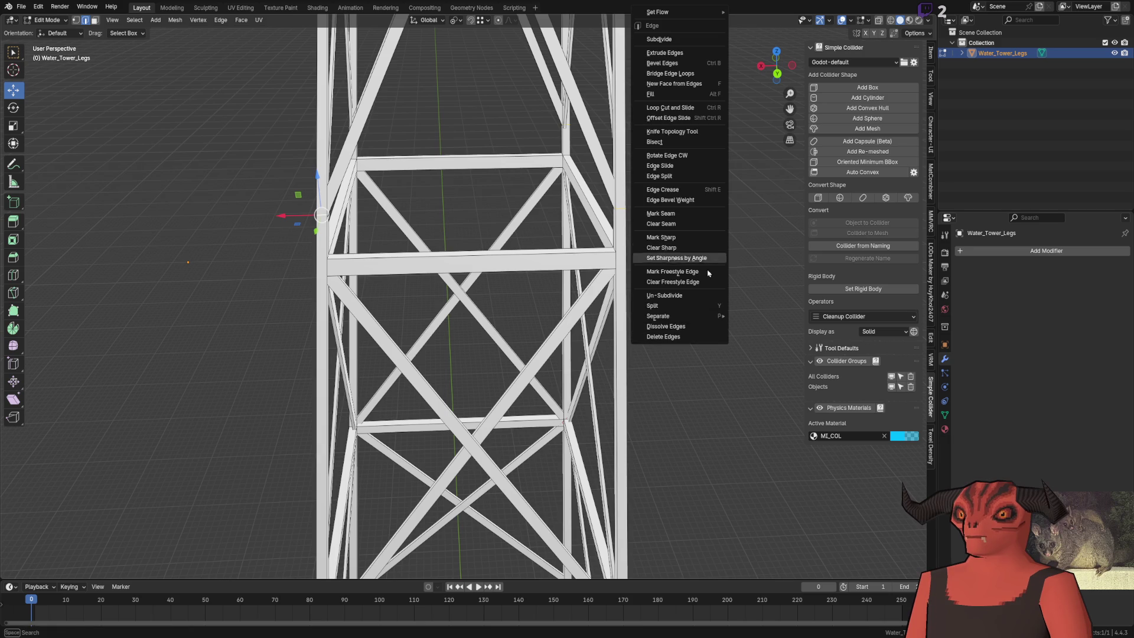
click(683, 325)
Step: Orbit until the legs converge near the centre and bring up the delete options
scroll(488, 313, up, 5)
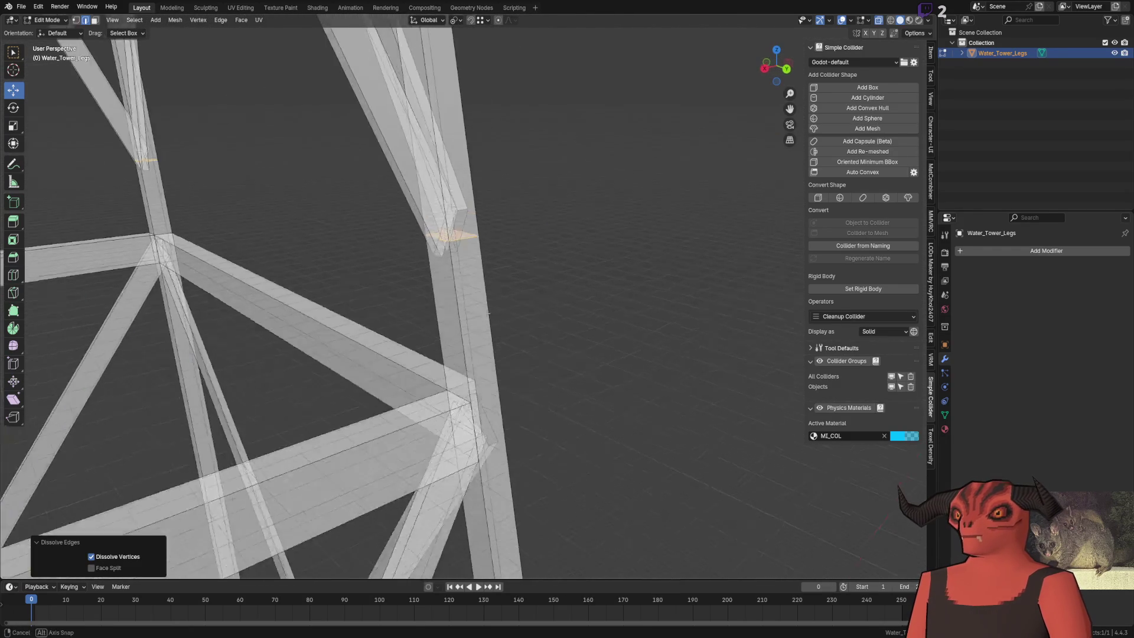
drag(488, 313, 537, 280)
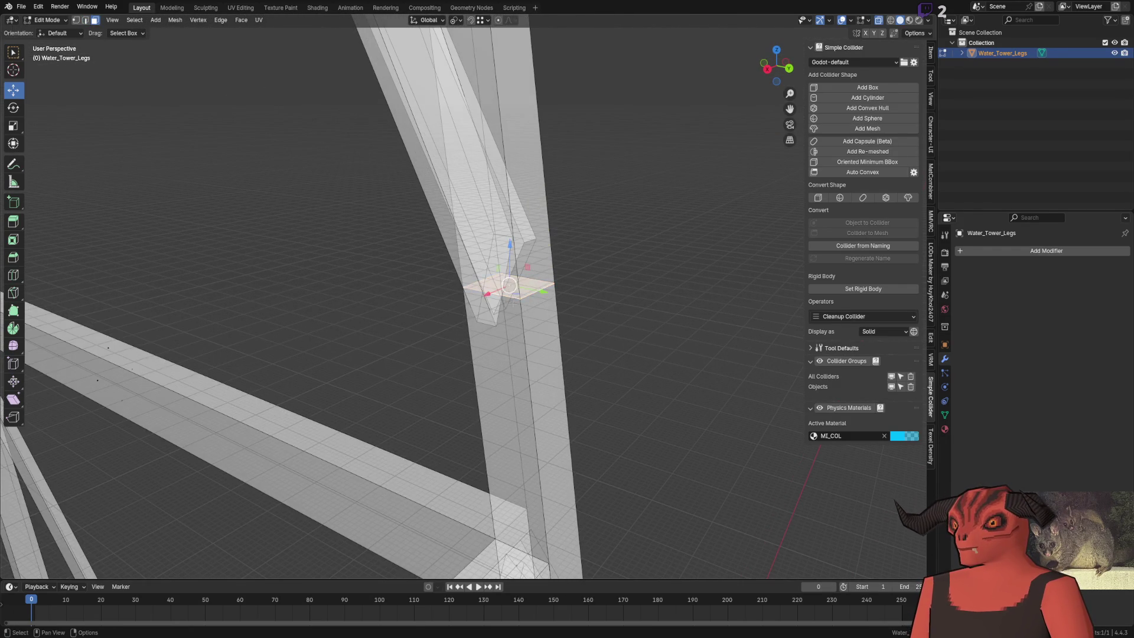
scroll(509, 288, down, 6)
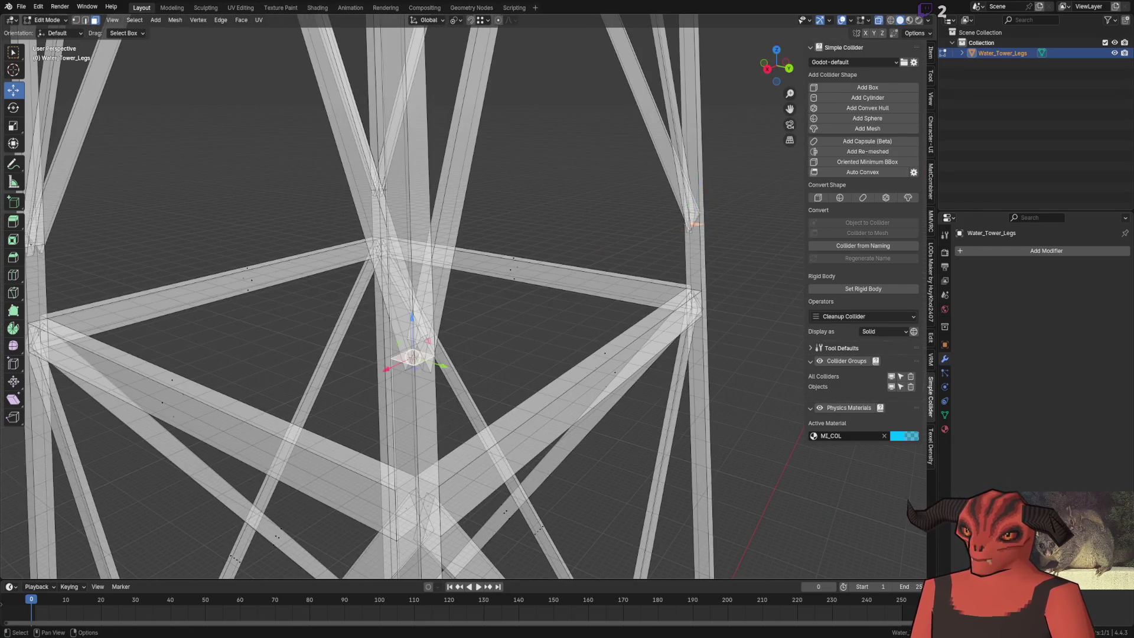
scroll(409, 294, up, 4)
mouse_move(443, 173)
mouse_down()
mouse_move(417, 330)
mouse_move(512, 267)
mouse_up()
right_click(647, 263)
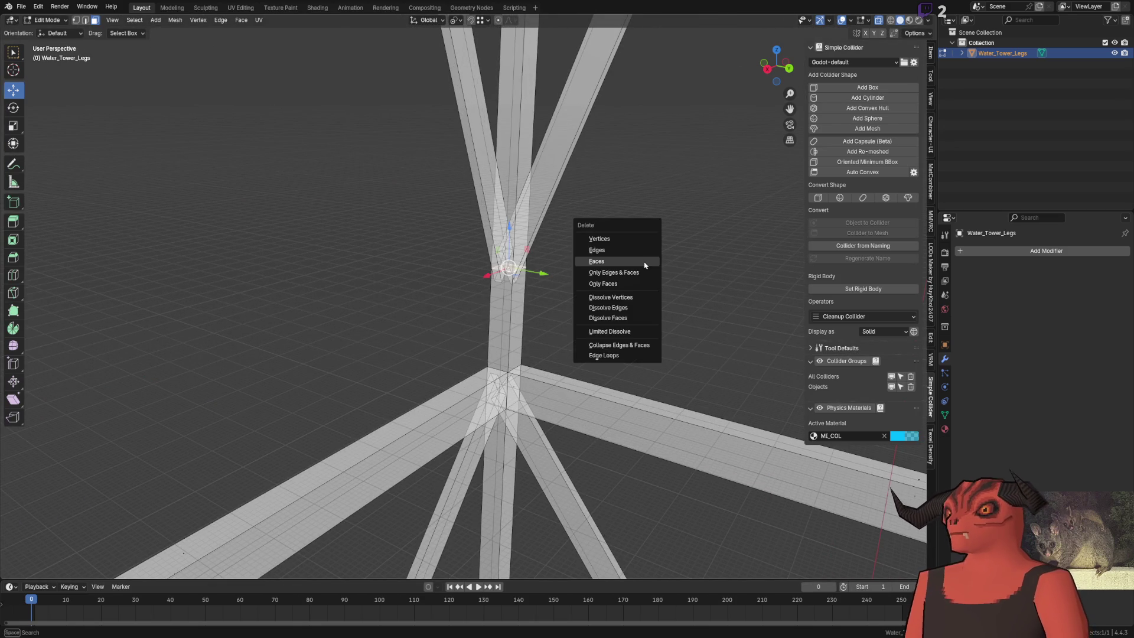
Step: Weld any remaining duplicate vertices by distance across the whole mesh
click(621, 266)
key(a)
key(comma)
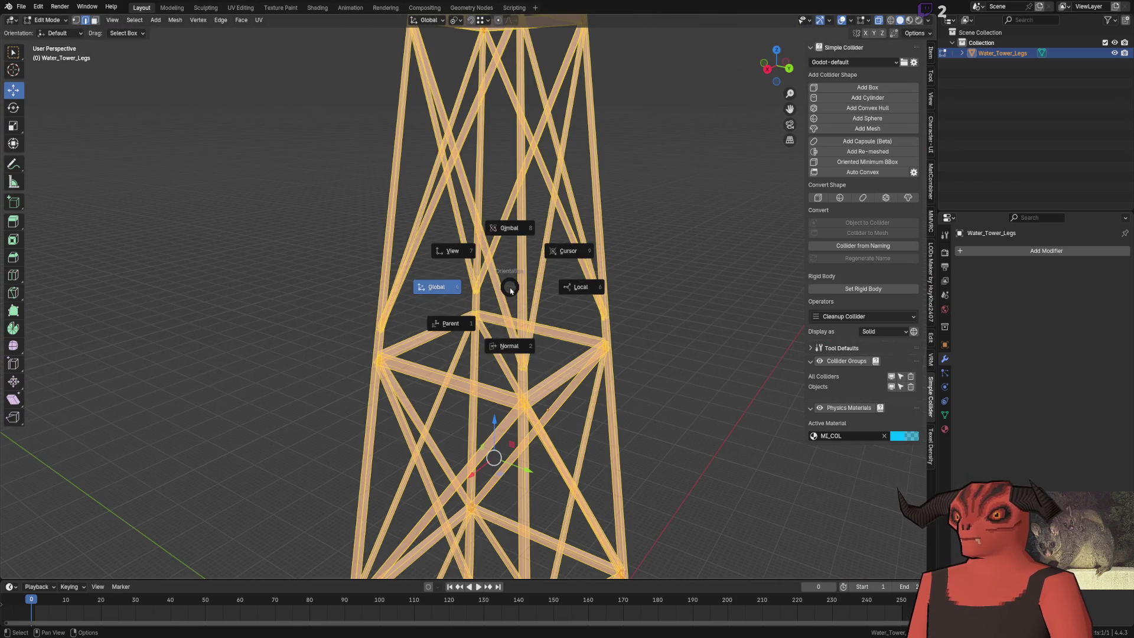
click(512, 300)
scroll(480, 263, up, 6)
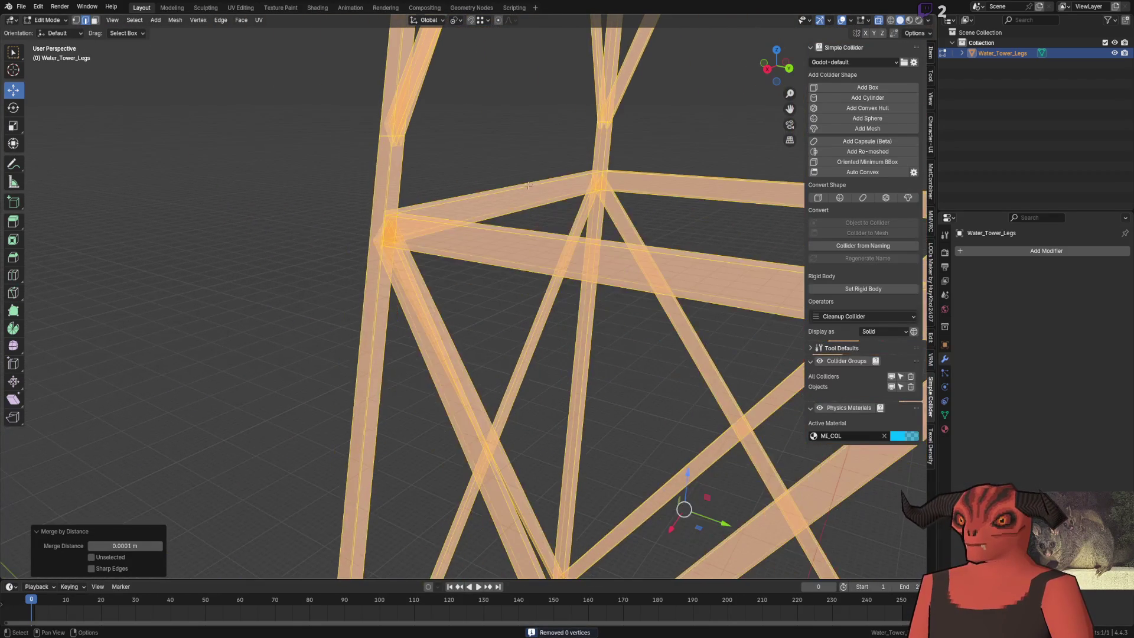
scroll(447, 213, down, 5)
key(alt+a)
Step: With X-ray on, merge the overlapping leg-junction vertices at their centre
key(alt+z)
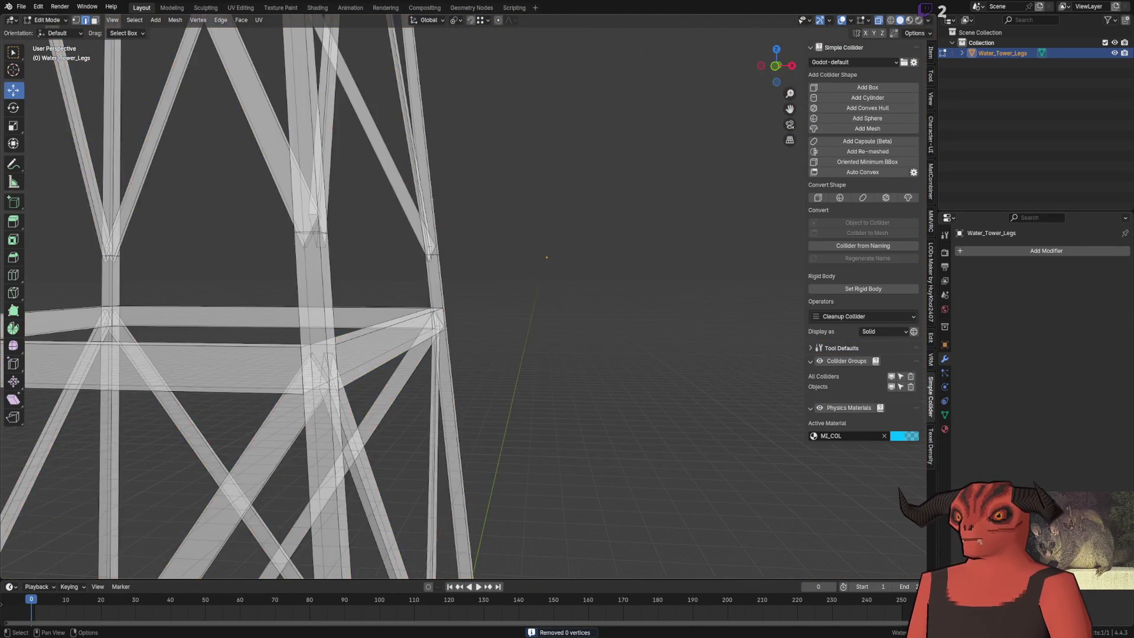
scroll(538, 238, up, 5)
drag(424, 186, 466, 240)
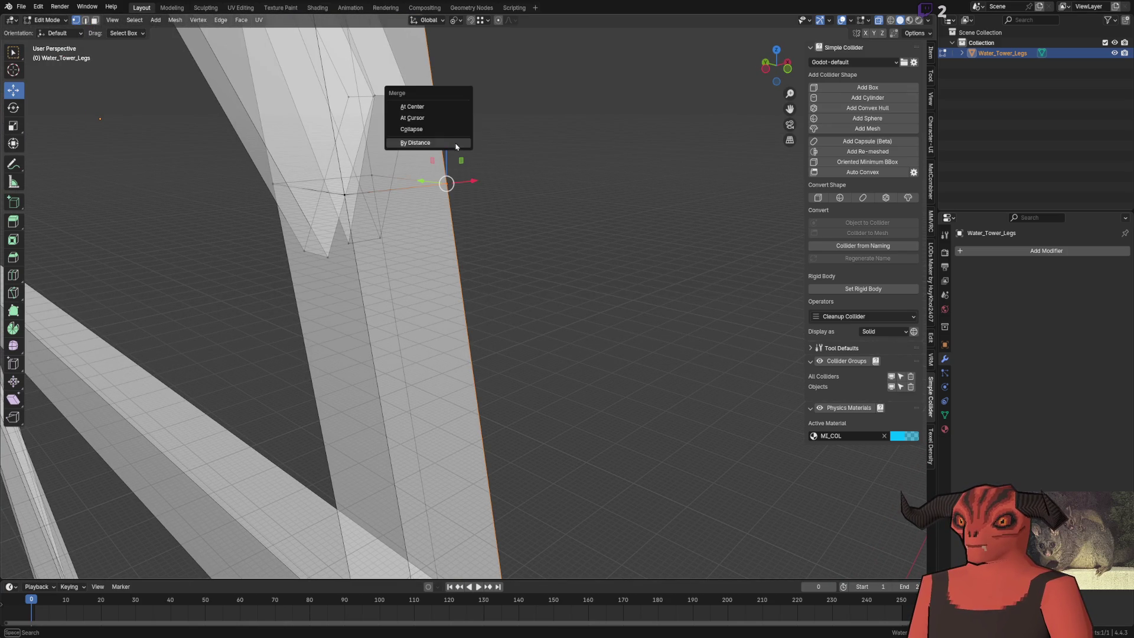
click(439, 107)
drag(342, 194, 346, 168)
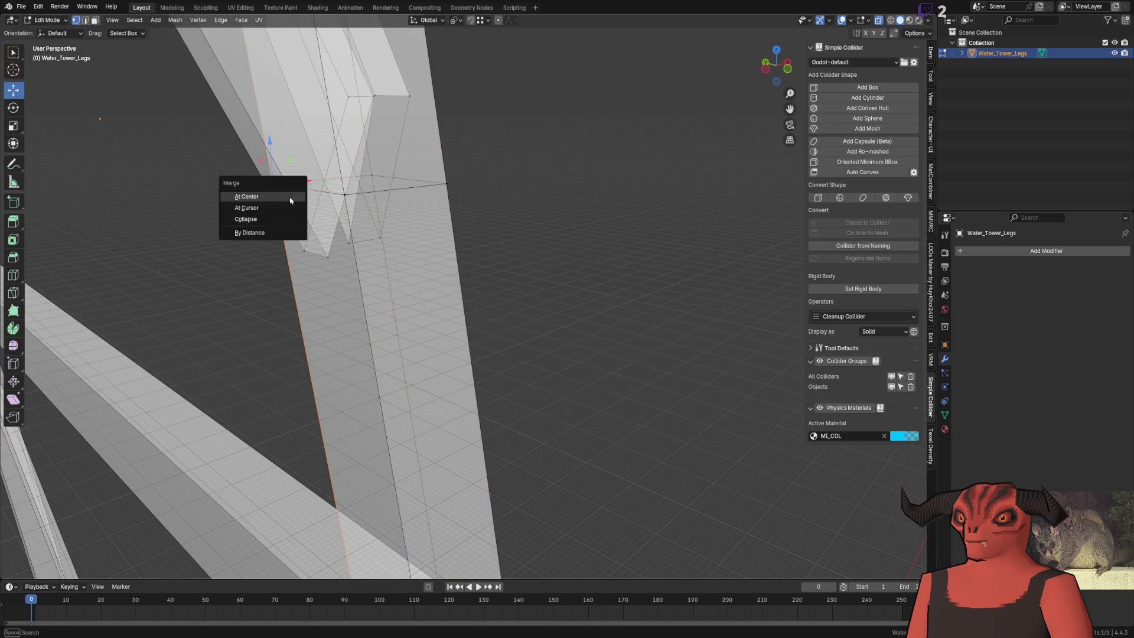
Step: Dissolve an edge loop across the leg and an edge on the cross-bracing
key(2)
alt+click(305, 194)
key(ctrl+e)
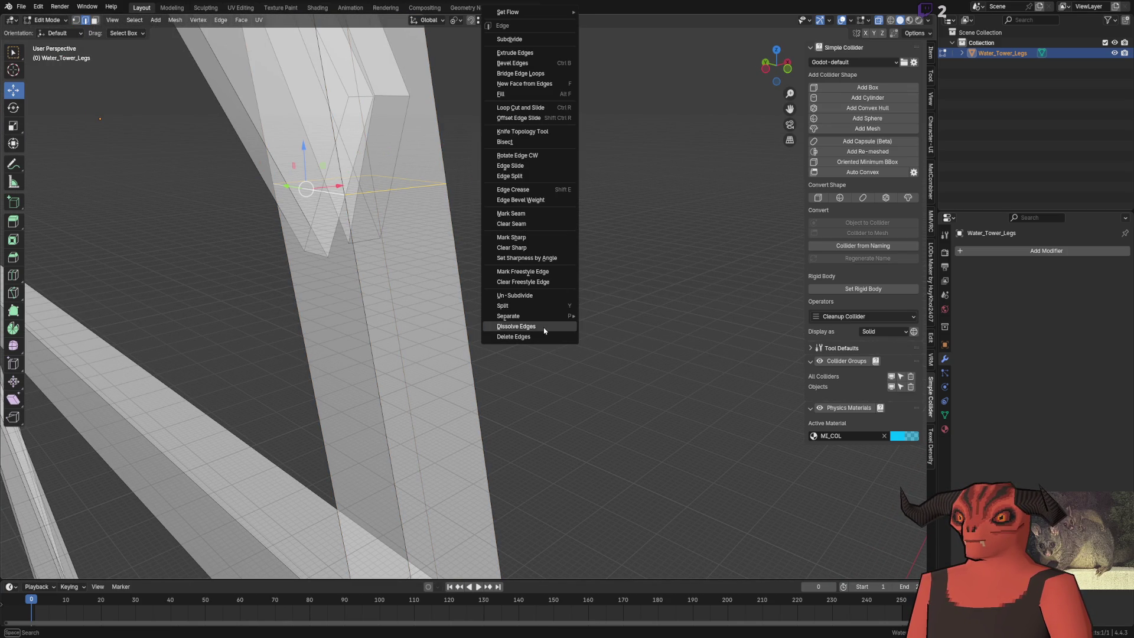
click(544, 327)
scroll(541, 319, down, 8)
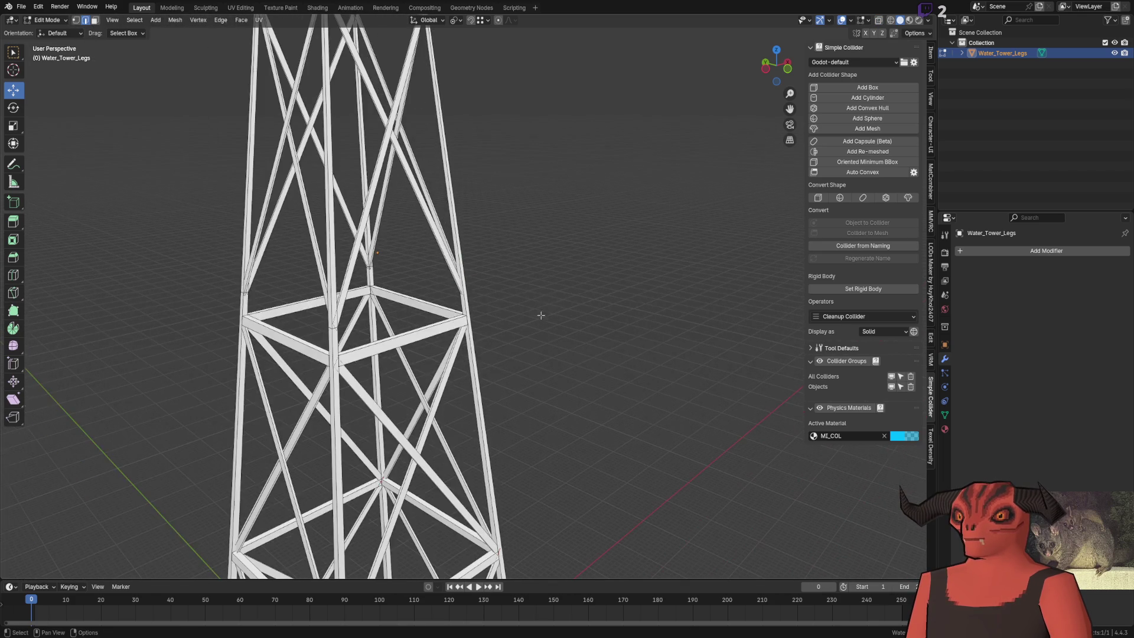
scroll(511, 288, up, 8)
click(532, 328)
key(ctrl+e)
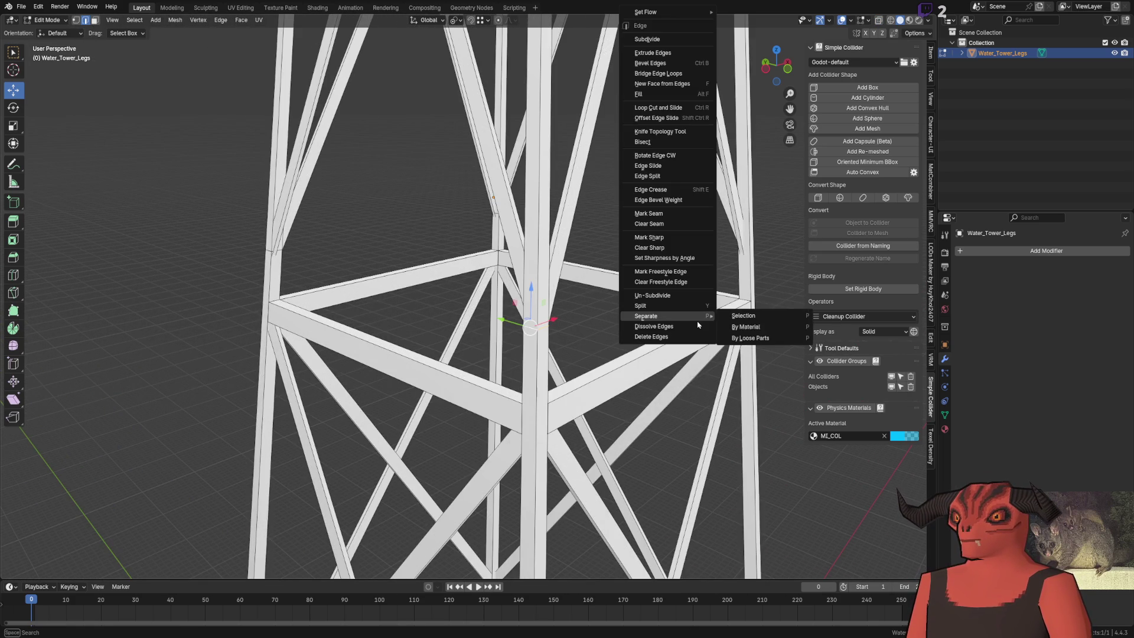
click(698, 331)
Step: Dissolve another leftover edge loop on the leg
scroll(330, 304, up, 5)
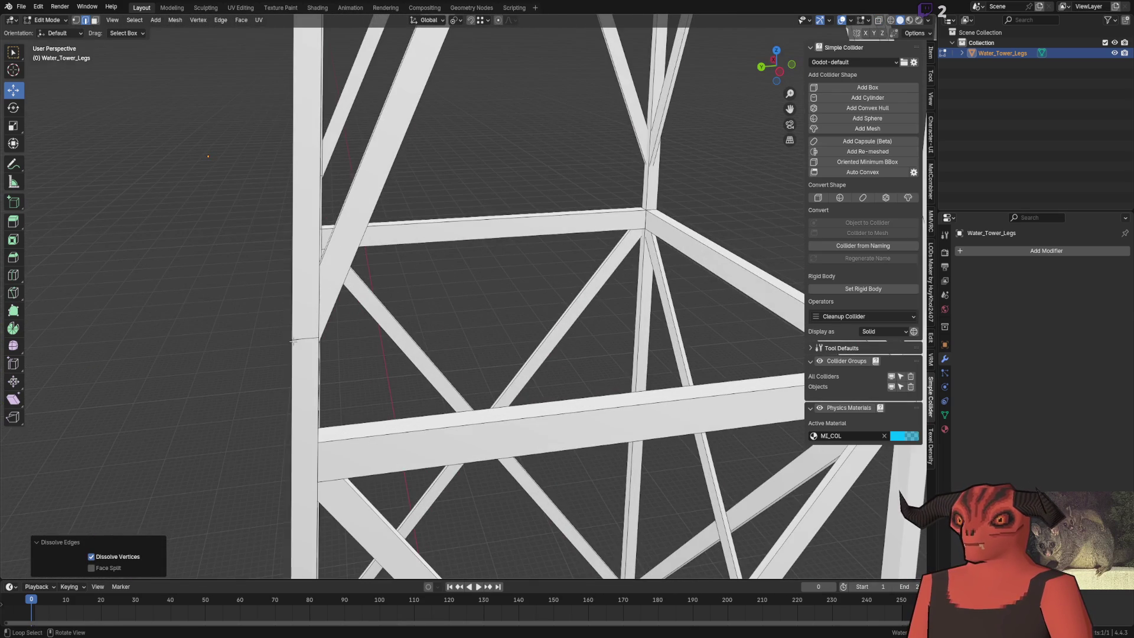
right_click(294, 340)
key(Escape)
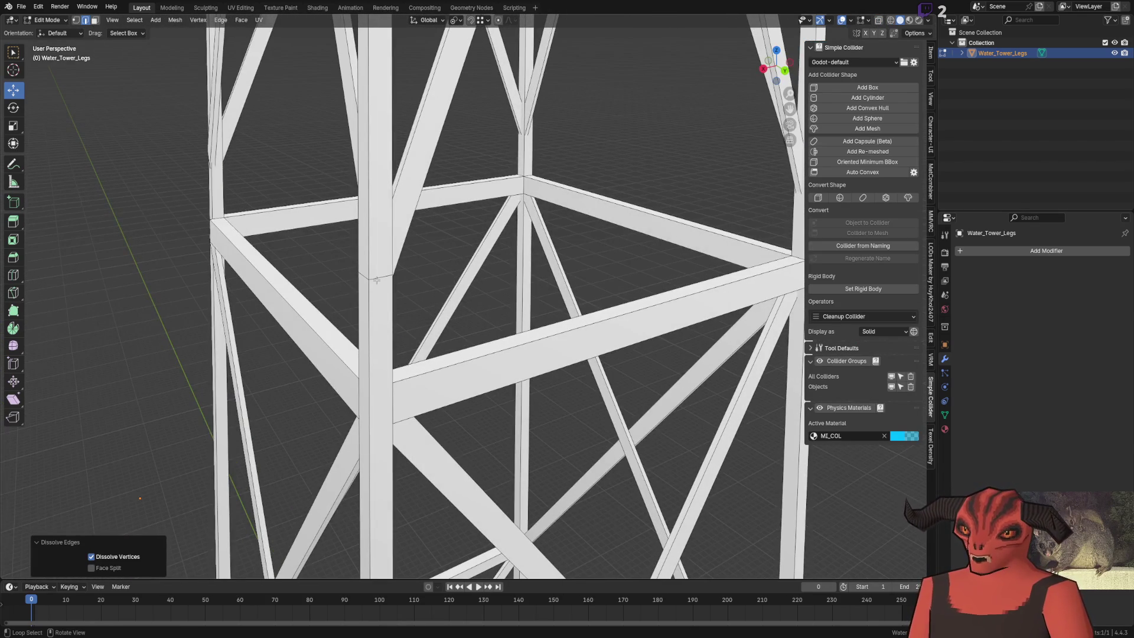
click(377, 280)
key(ctrl+e)
key(Escape)
key(ctrl+e)
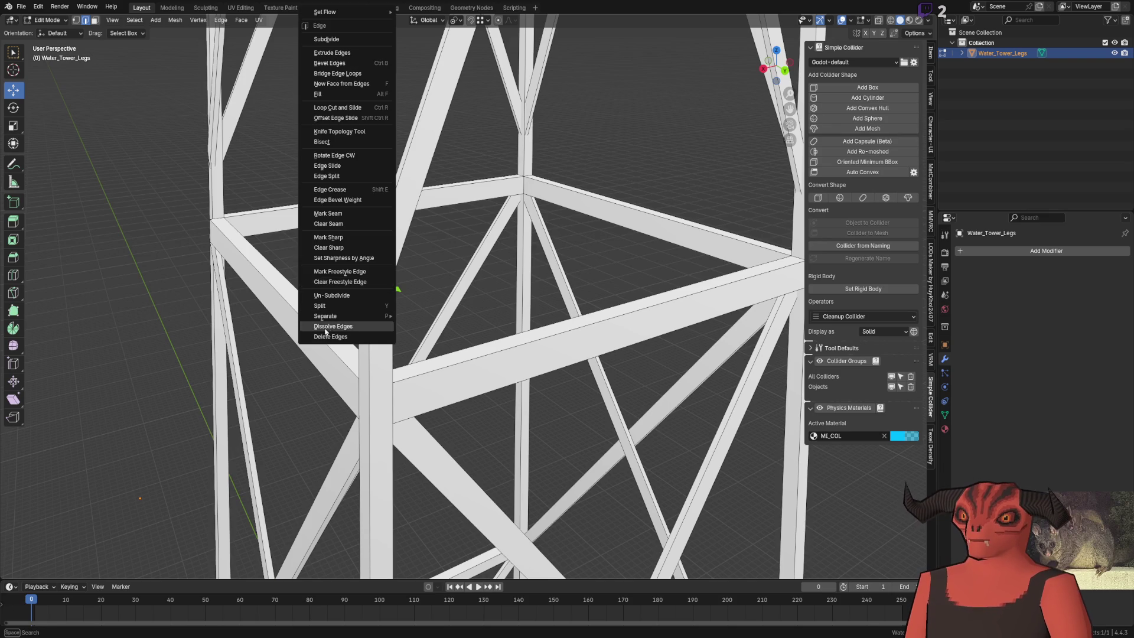
click(326, 332)
scroll(326, 333, down, 8)
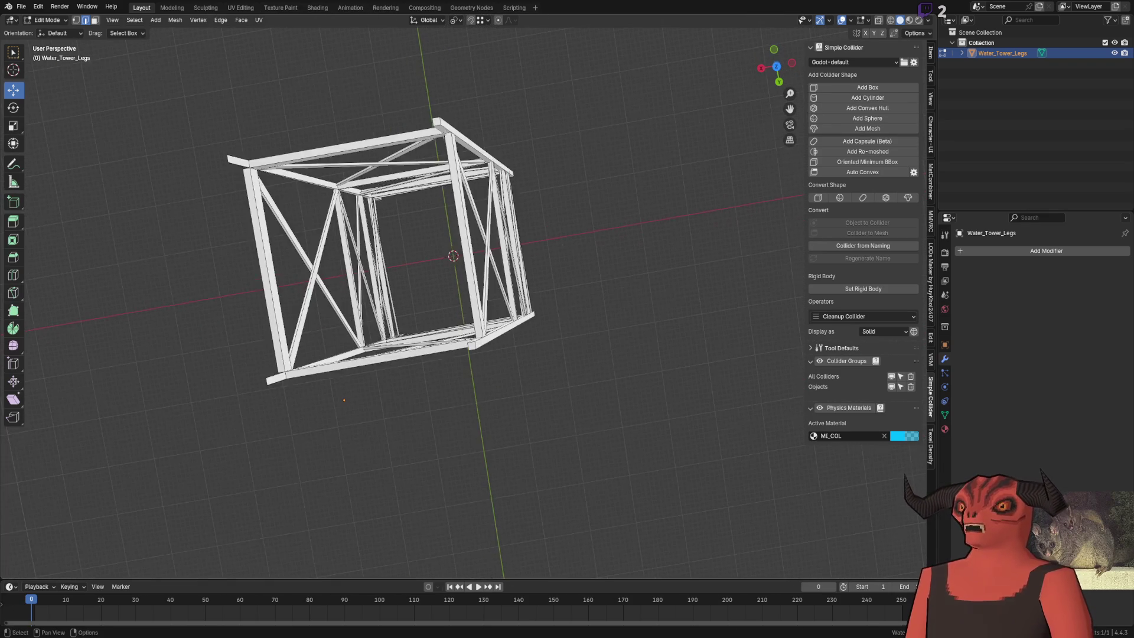
scroll(470, 206, up, 5)
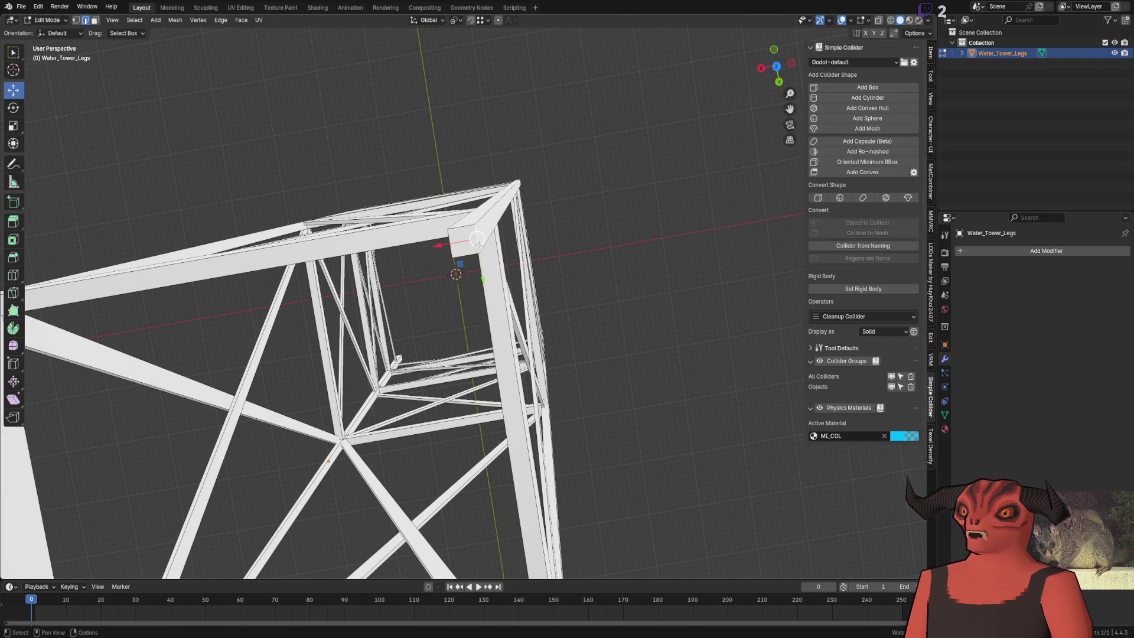
Step: Move the leg's top ridge edge −0.1 m along Y
drag(455, 236, 475, 237)
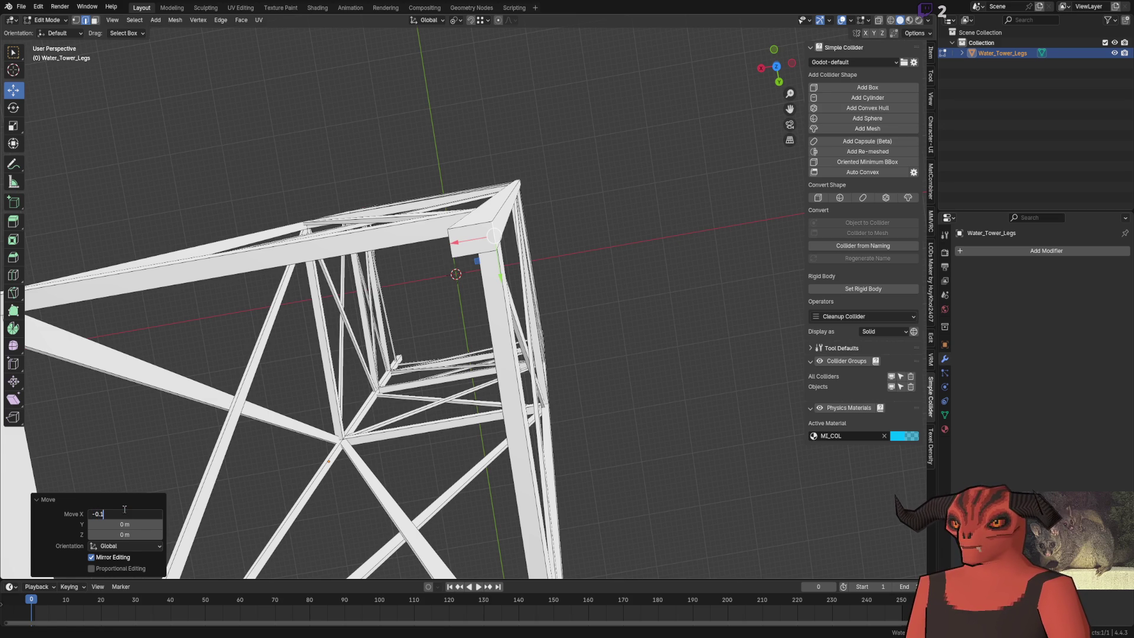
click(506, 201)
drag(519, 239, 451, 256)
drag(523, 276, 510, 184)
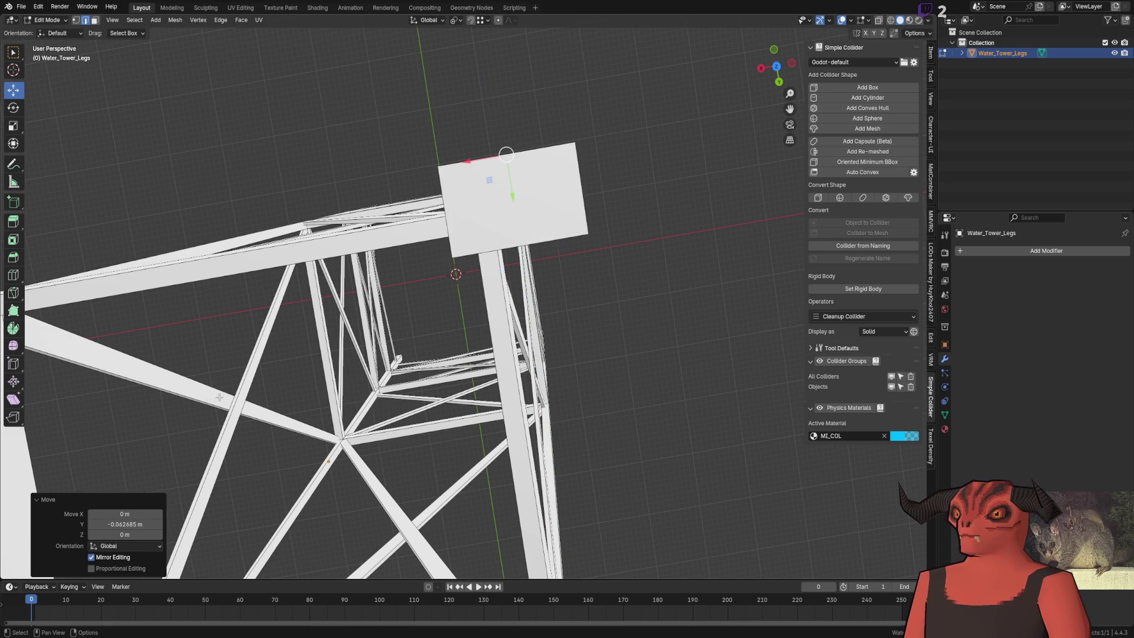
key(Return)
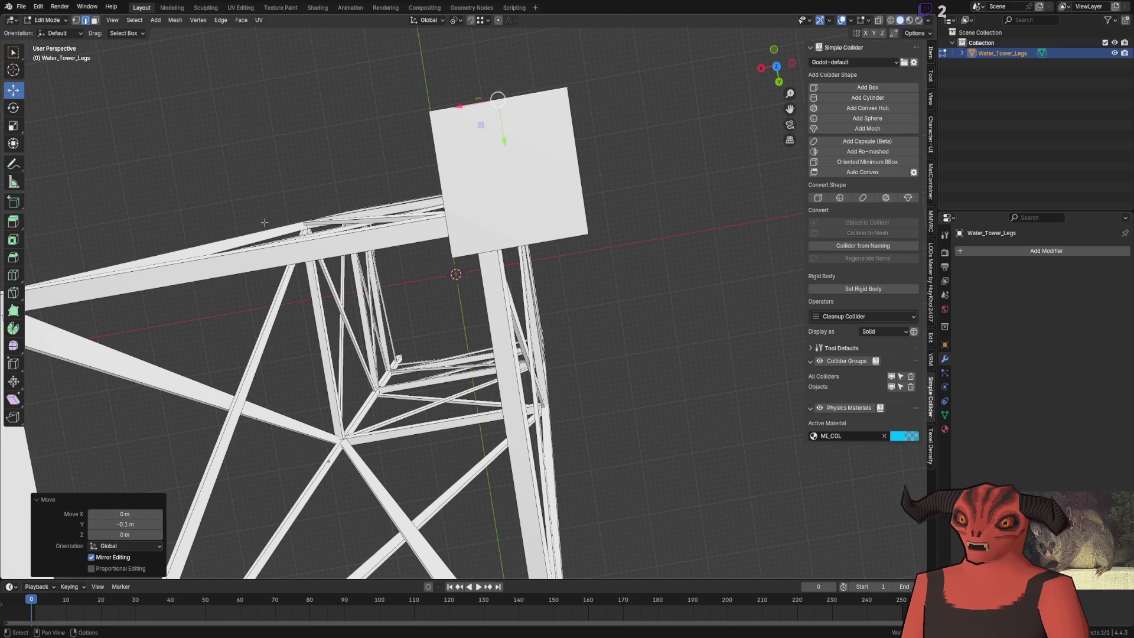
scroll(635, 162, down, 5)
scroll(636, 162, up, 3)
Step: Inspect the reshaped tower from several angles in Blender and check it in Godot
mouse_move(636, 162)
mouse_down()
mouse_move(620, 296)
mouse_move(579, 249)
mouse_move(534, 228)
mouse_move(529, 169)
mouse_move(545, 111)
mouse_up()
key(Tab)
mouse_move(507, 246)
mouse_down()
mouse_move(496, 203)
mouse_move(473, 234)
mouse_move(369, 243)
mouse_move(359, 220)
mouse_move(330, 227)
mouse_up()
key(Tab)
scroll(370, 239, up, 4)
scroll(407, 230, down, 10)
drag(466, 309, 472, 320)
drag(503, 277, 507, 281)
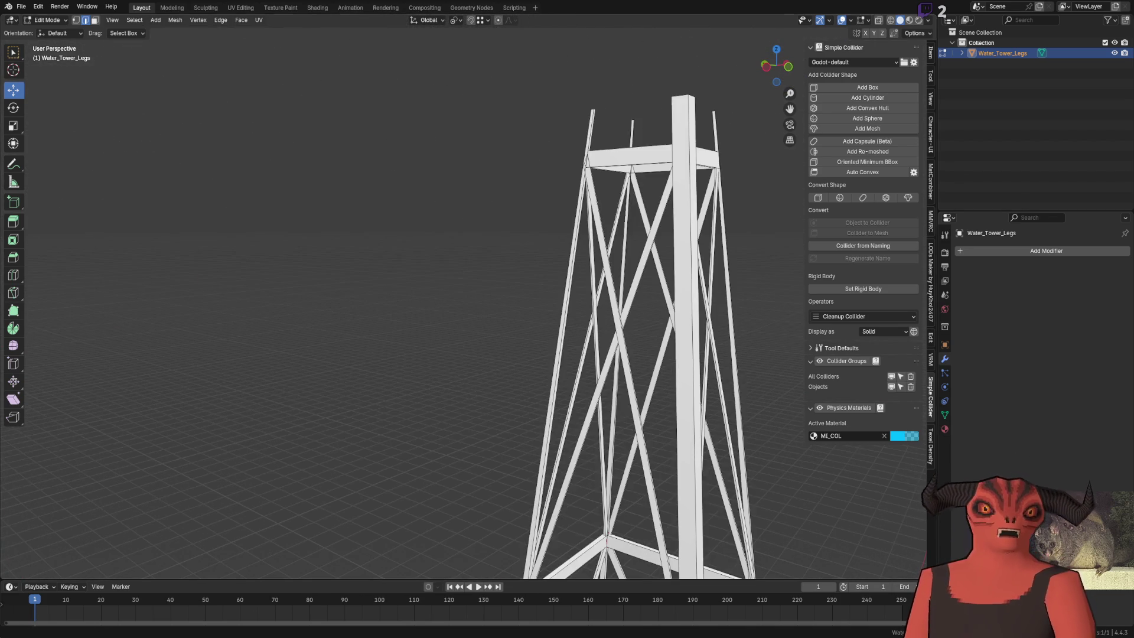
key(alt+Tab)
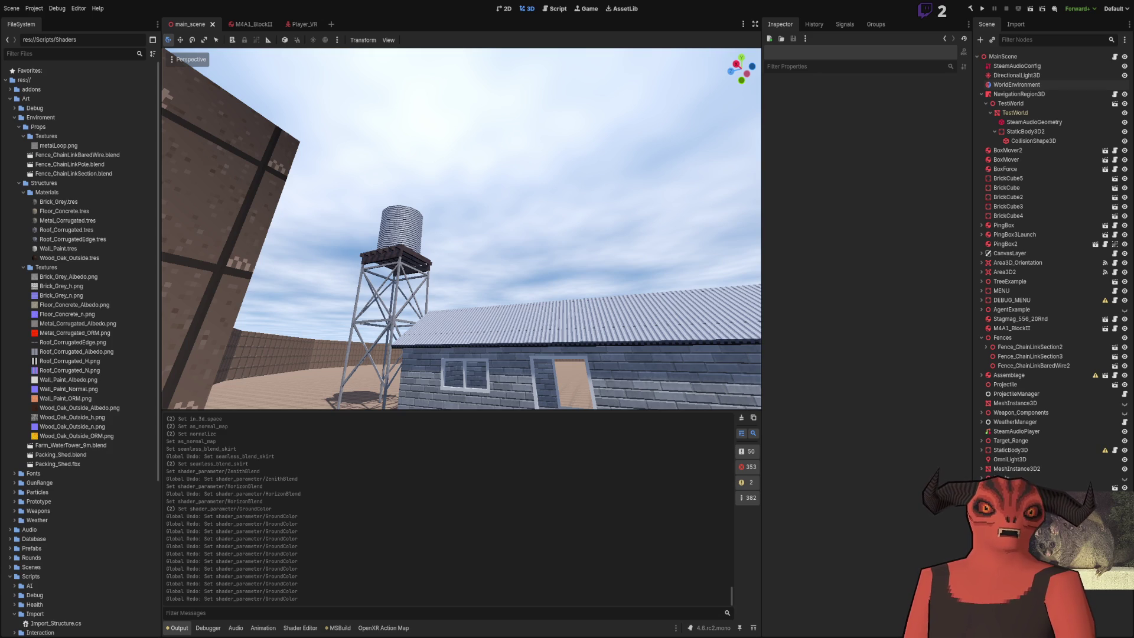
key(alt+Tab)
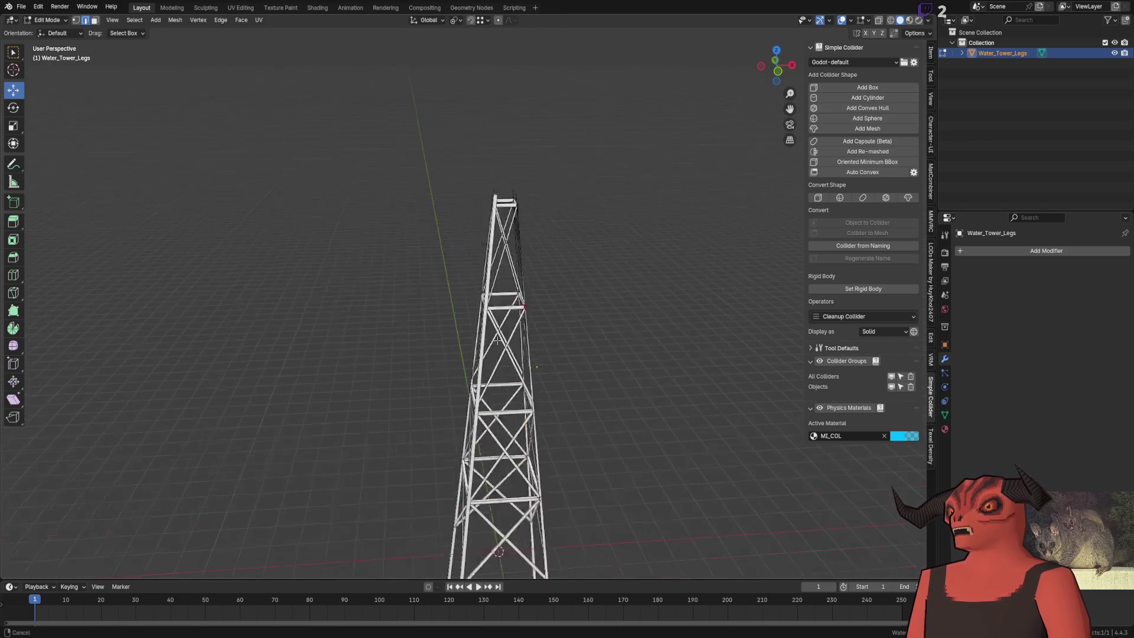
mouse_move(519, 187)
mouse_down()
mouse_move(431, 278)
mouse_move(393, 362)
mouse_move(417, 336)
mouse_move(542, 341)
mouse_move(469, 357)
mouse_move(541, 293)
mouse_move(556, 209)
mouse_move(403, 336)
mouse_move(467, 244)
mouse_up()
Step: Move the block face capping the corner leg 0.02 m along both X and Y
scroll(529, 311, down, 8)
scroll(529, 311, up, 5)
scroll(404, 336, down, 5)
scroll(404, 336, up, 5)
scroll(466, 244, down, 4)
click(428, 252)
scroll(399, 274, up, 4)
drag(358, 336, 374, 354)
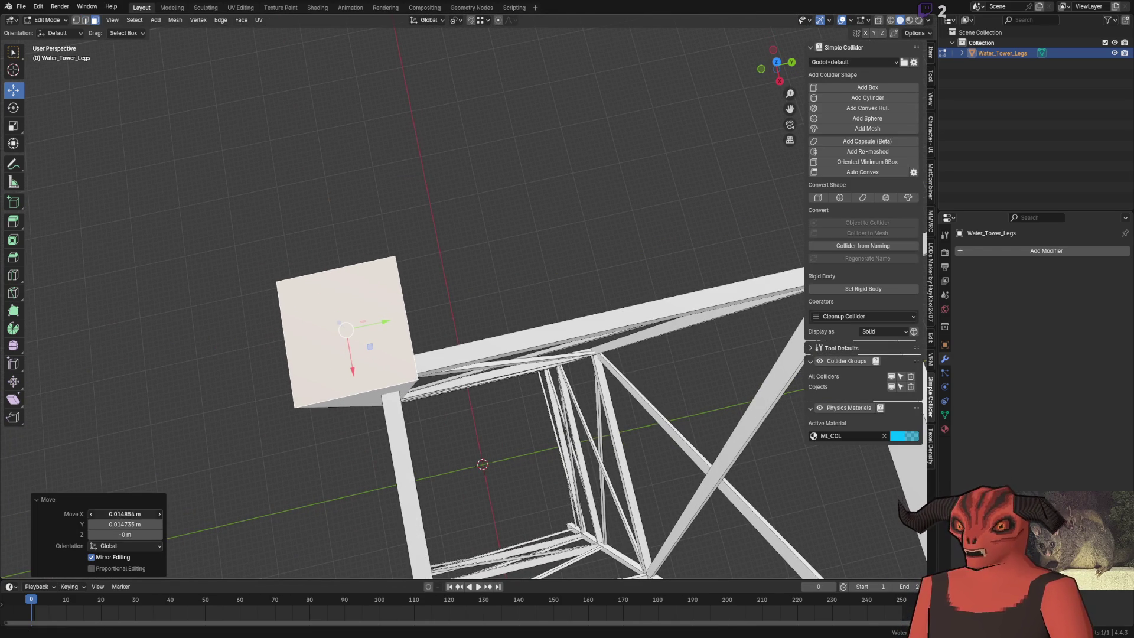
text(.2)
key(Return)
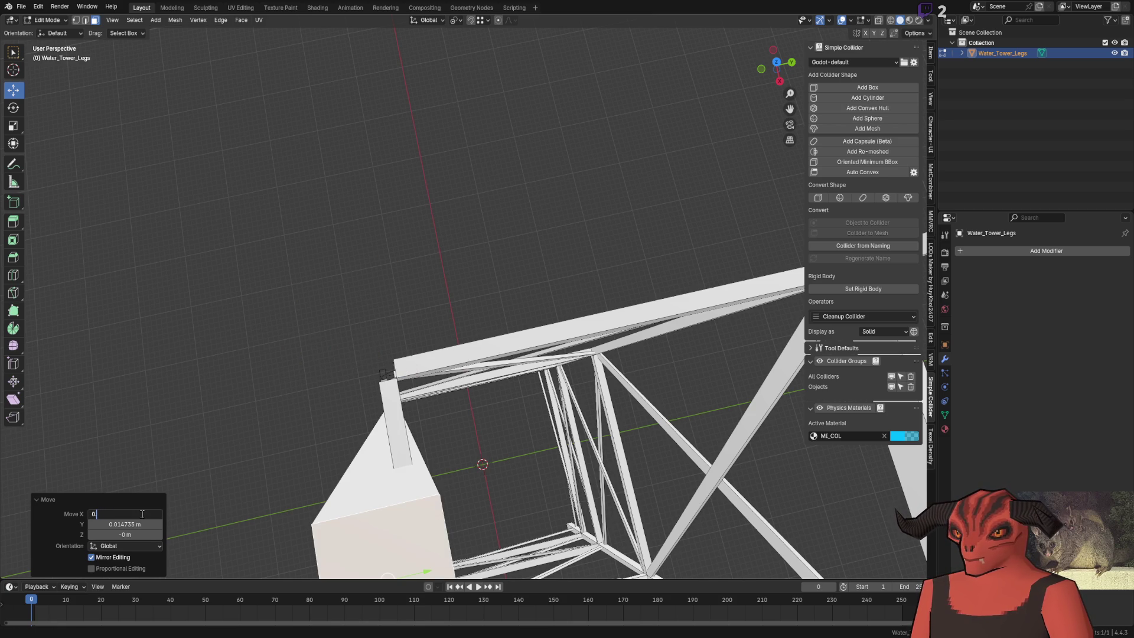
key(Return)
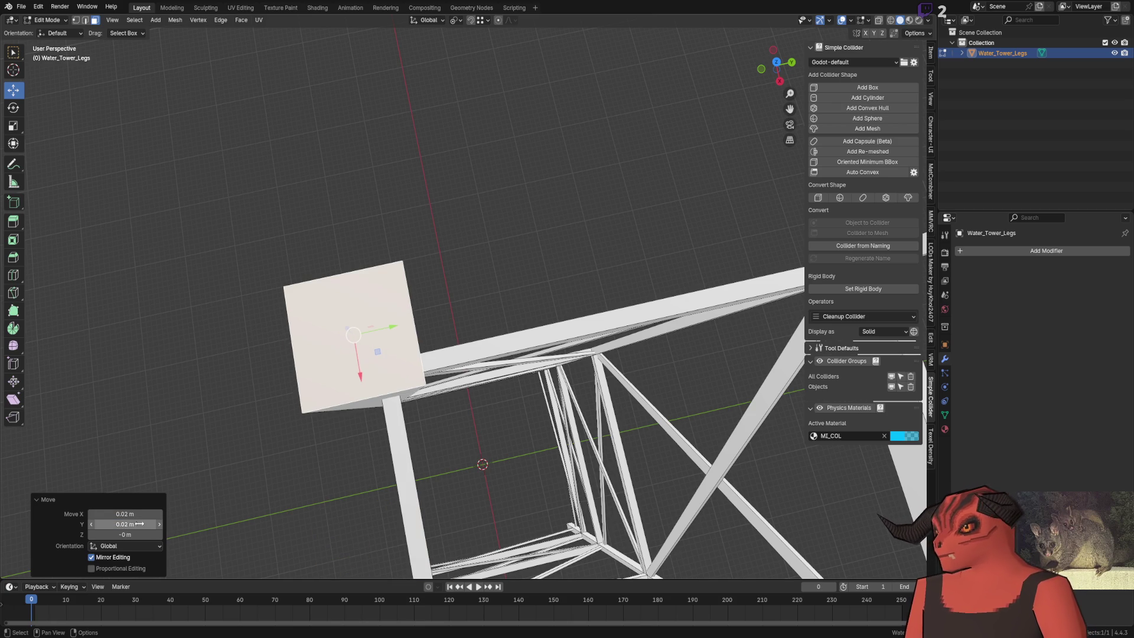
Step: Orbit beneath and around the tower to check the squared-up leg top
mouse_move(471, 310)
mouse_down()
mouse_move(569, 157)
mouse_move(473, 232)
mouse_up()
drag(453, 433, 525, 279)
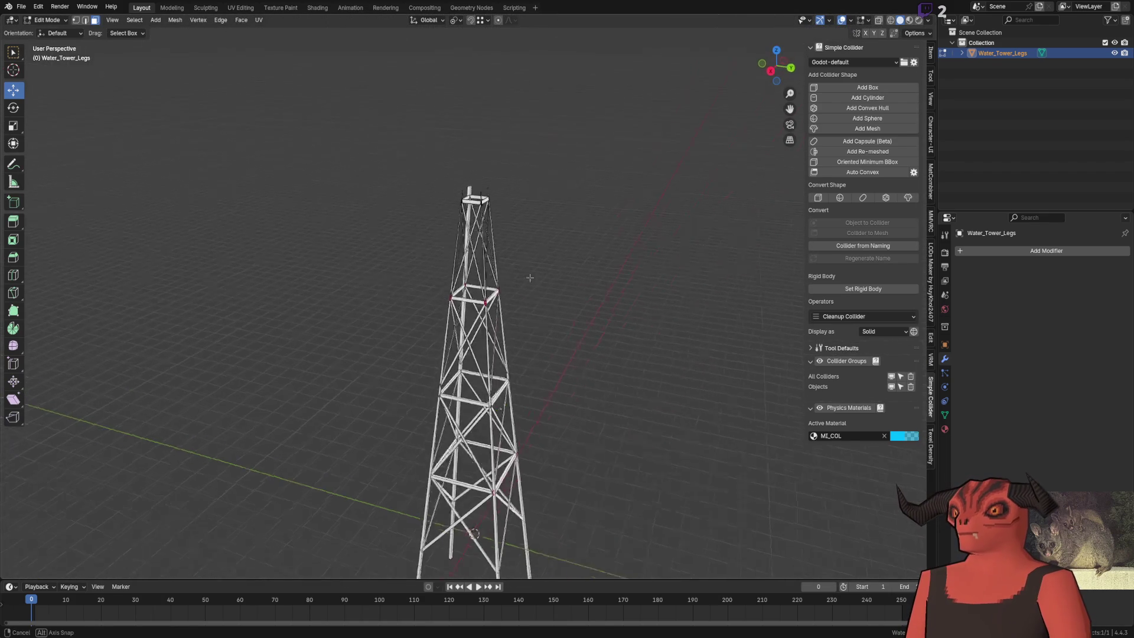
key(Tab)
click(608, 139)
mouse_move(608, 139)
mouse_down()
mouse_move(595, 207)
mouse_move(648, 200)
mouse_move(596, 211)
mouse_move(633, 211)
mouse_move(585, 220)
mouse_move(613, 231)
mouse_move(537, 264)
mouse_up()
key(Tab)
scroll(535, 257, up, 5)
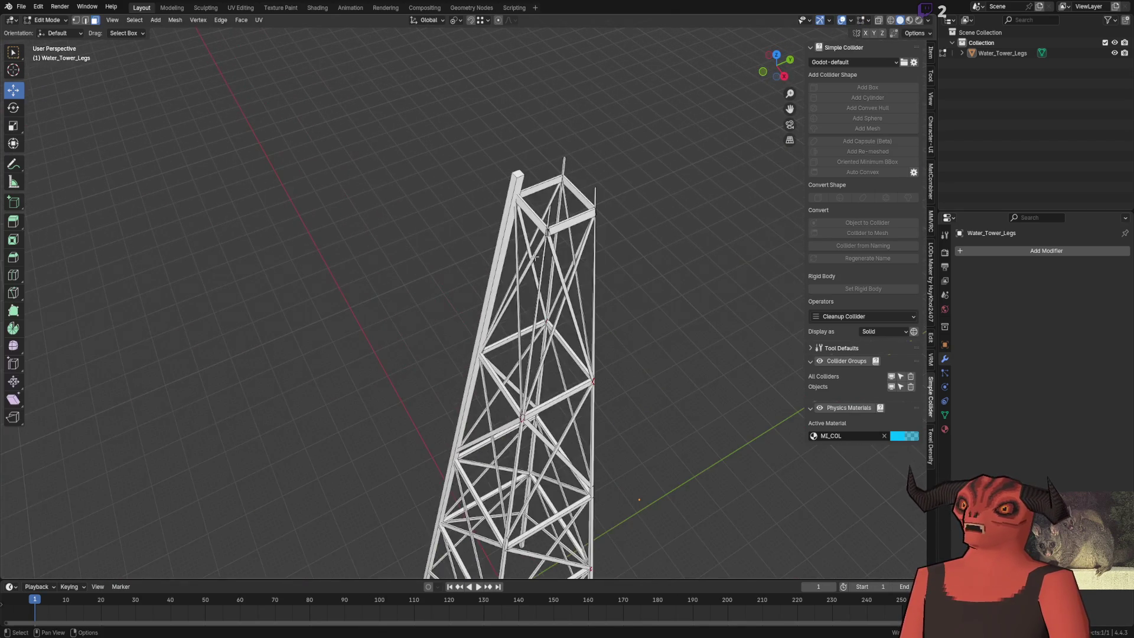
Step: Separate the tall corner leg into its own object, Water_Tower_Legs.001
scroll(536, 258, up, 5)
scroll(459, 186, down, 4)
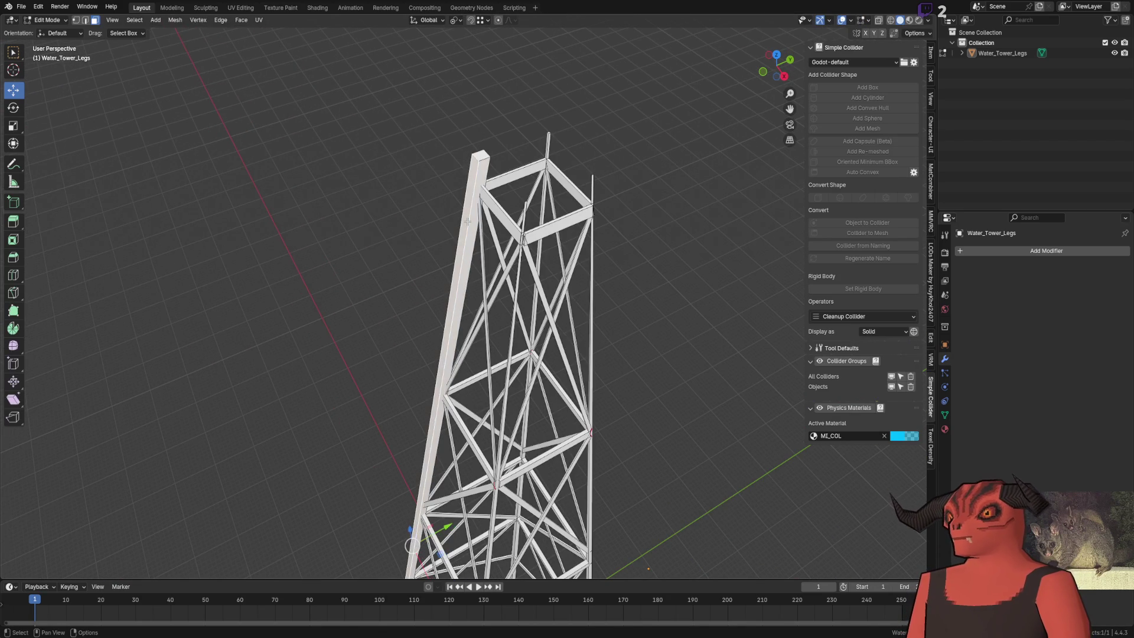
key(ctrl+l)
key(ctrl+z)
key(ctrl+l)
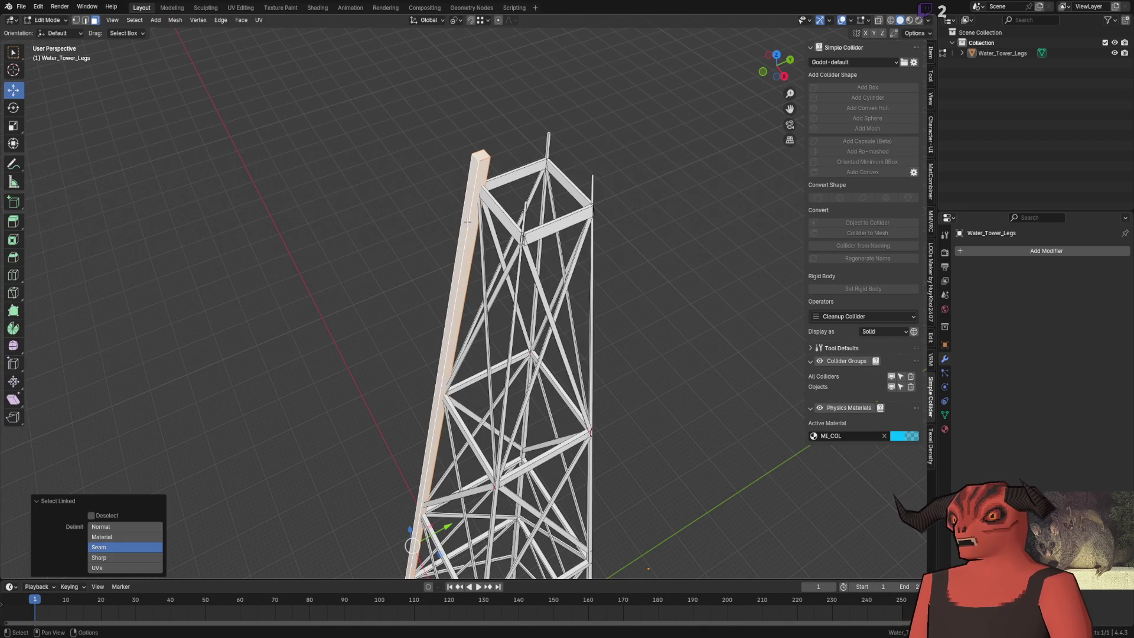
key(p)
key(s)
key(Tab)
Step: Delete the three thin vertical leftover legs from Water_Tower_Legs
click(525, 242)
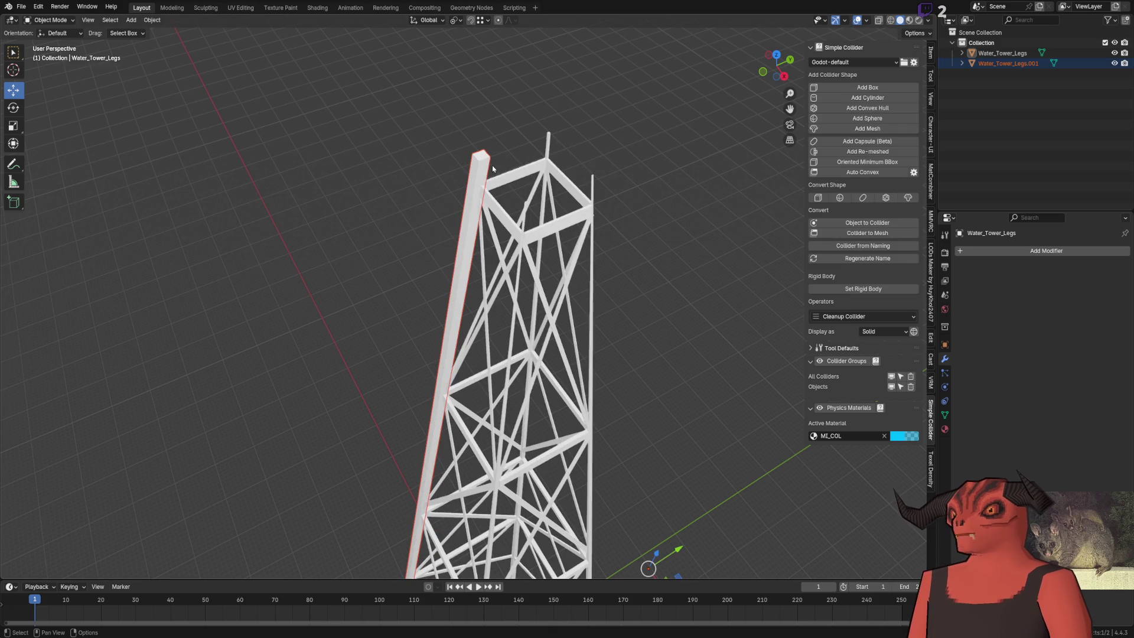
key(Tab)
scroll(532, 242, up, 5)
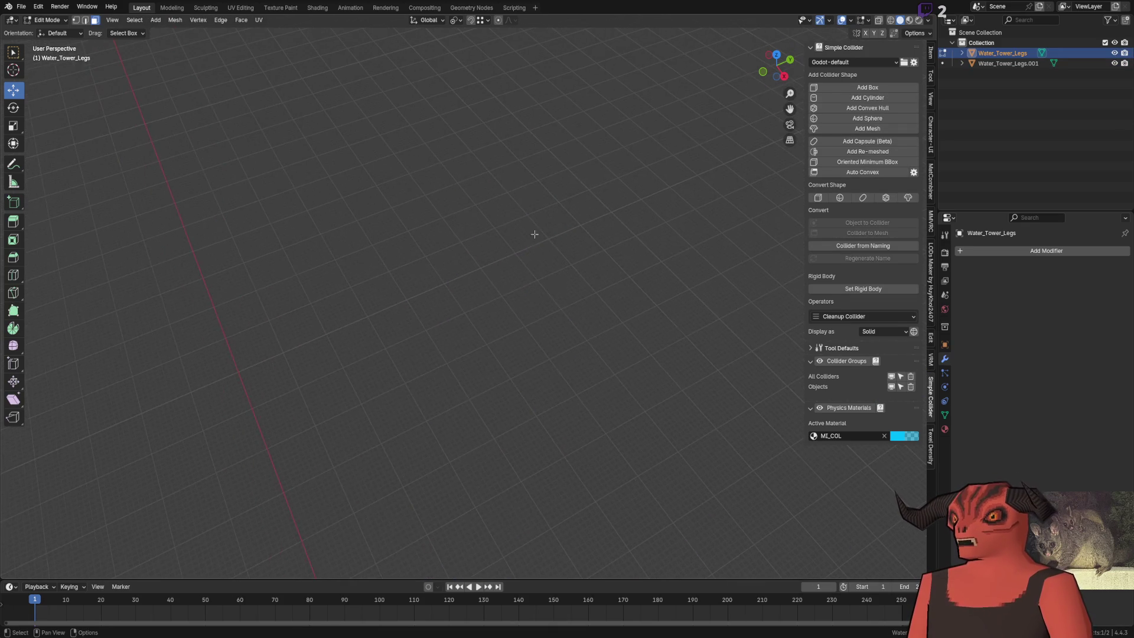
scroll(502, 254, down, 4)
key(l)
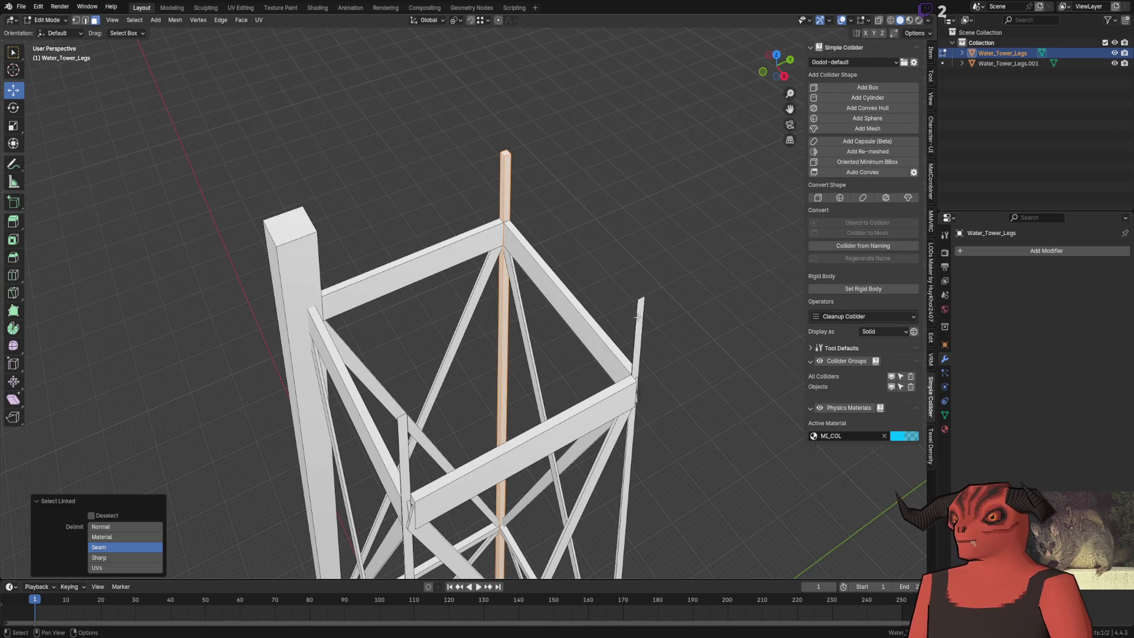
key(x)
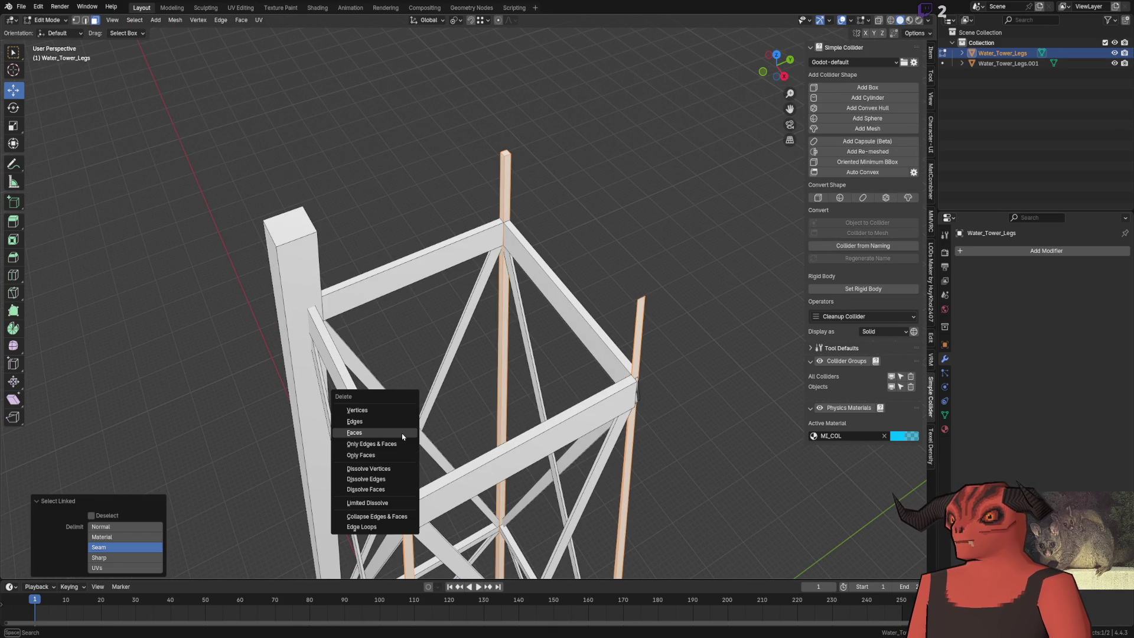
click(402, 434)
mouse_move(589, 171)
mouse_down()
mouse_move(440, 223)
mouse_move(575, 157)
mouse_move(541, 172)
mouse_move(527, 215)
mouse_move(521, 157)
mouse_move(615, 160)
mouse_move(584, 324)
mouse_move(552, 382)
mouse_up()
drag(517, 415, 376, 107)
key(Tab)
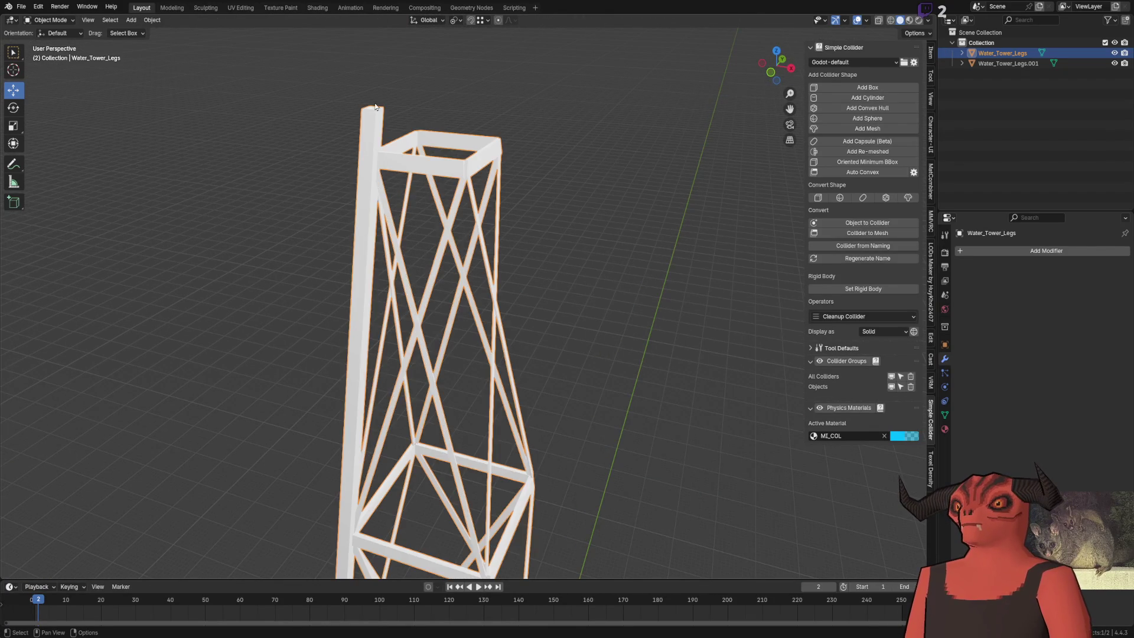
Step: Select Water_Tower_Legs.001, switch to the rotate tool and toggle the affect-only transform options
click(375, 111)
scroll(104, 136, down, 3)
click(13, 108)
drag(525, 402, 518, 349)
drag(534, 409, 847, 86)
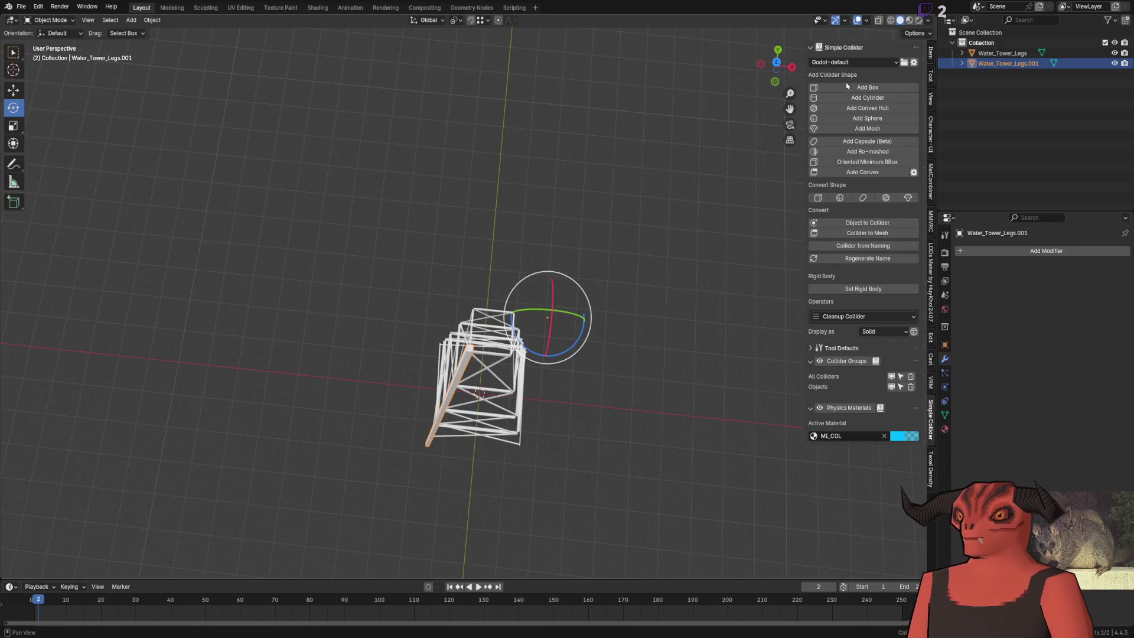
click(913, 32)
drag(778, 65, 752, 73)
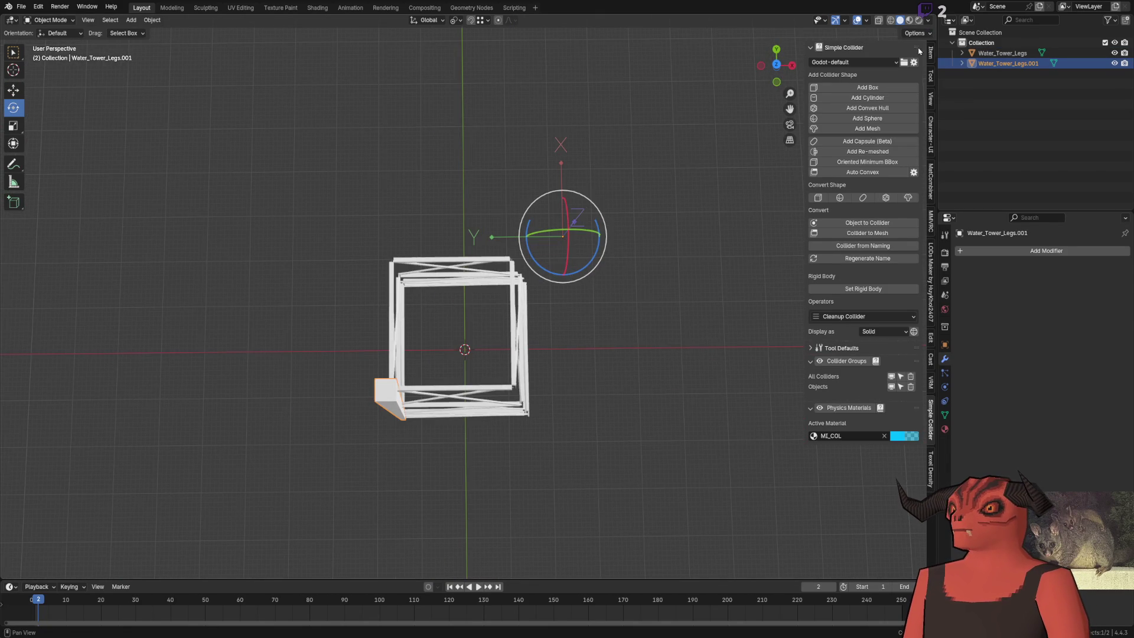
click(914, 33)
click(916, 33)
click(919, 33)
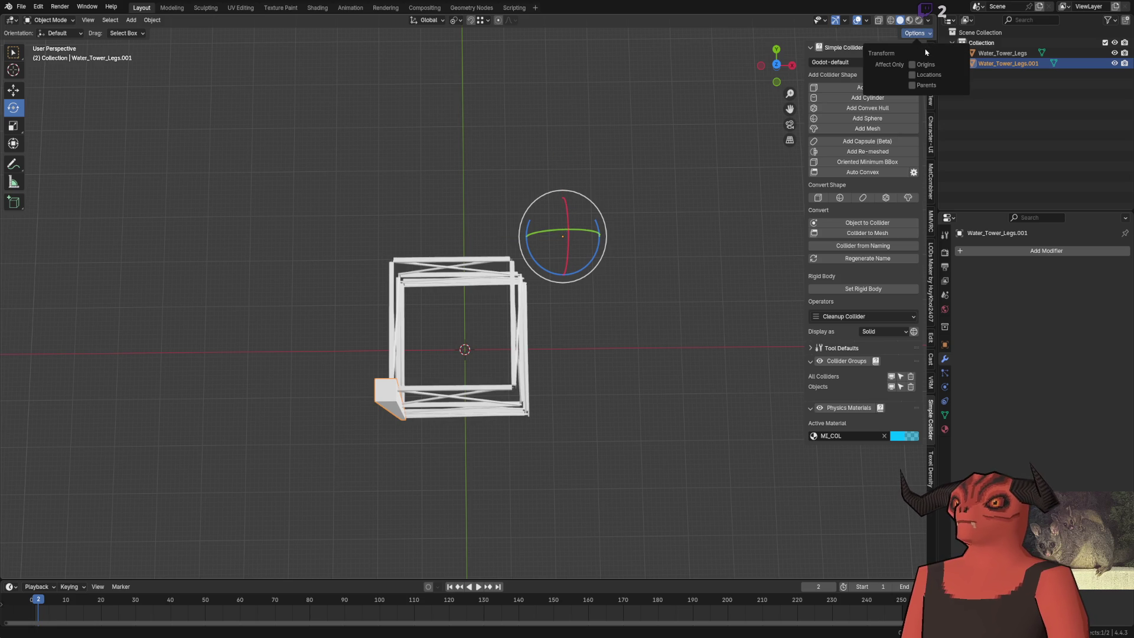
Step: Apply Water_Tower_Legs.001's location, then try a Z rotation and cancel it
click(153, 20)
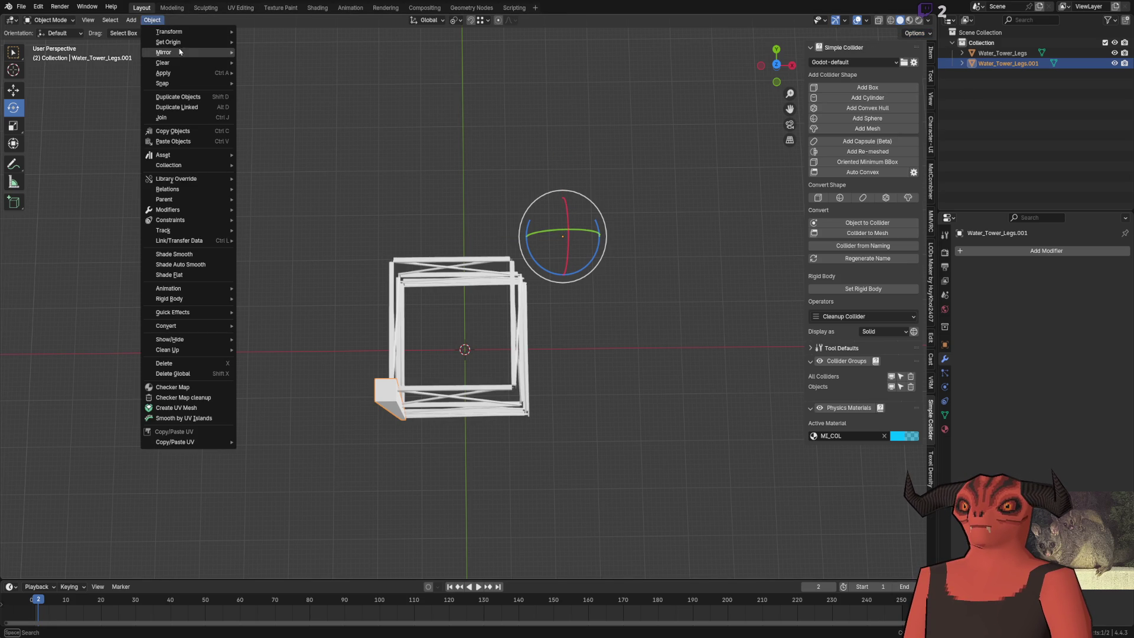
mouse_move(186, 74)
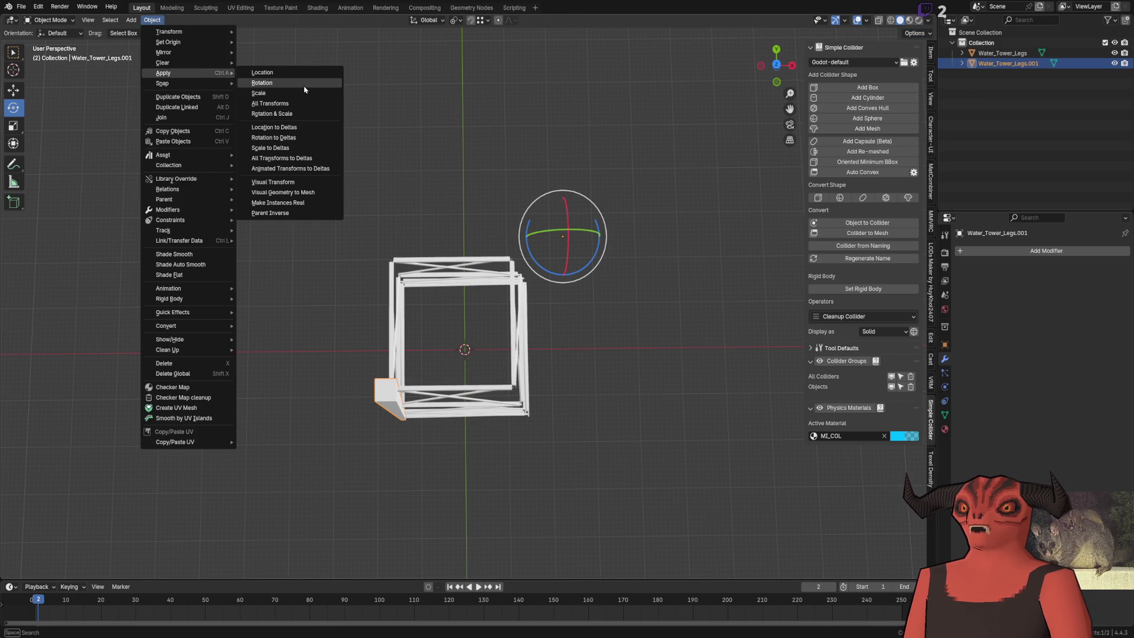
click(262, 72)
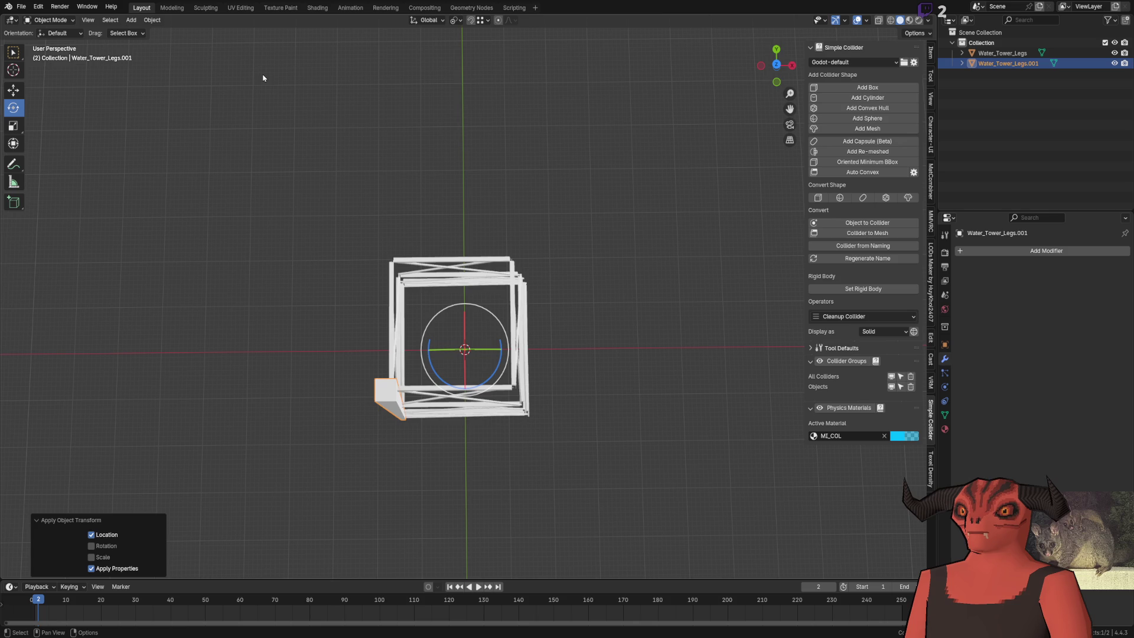
mouse_move(484, 387)
mouse_down()
mouse_move(452, 381)
mouse_move(476, 360)
mouse_move(463, 342)
mouse_move(486, 388)
mouse_move(423, 380)
mouse_up()
right_click(482, 388)
right_click(486, 388)
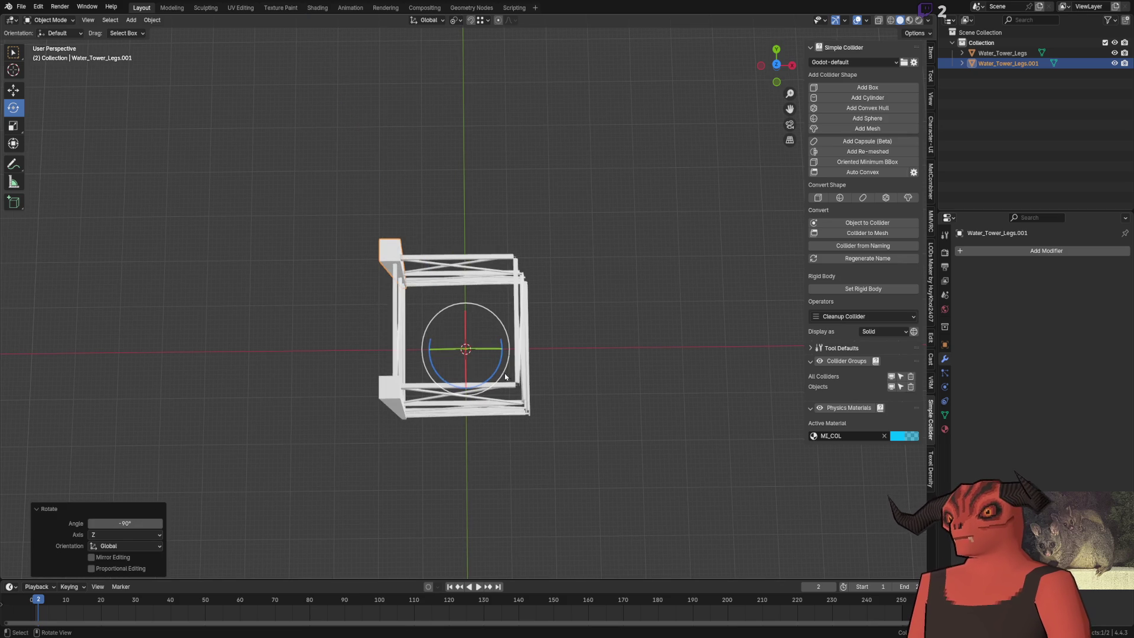
Step: Make three linked copies of the leg piece, each turned -90° about Z
key(r)
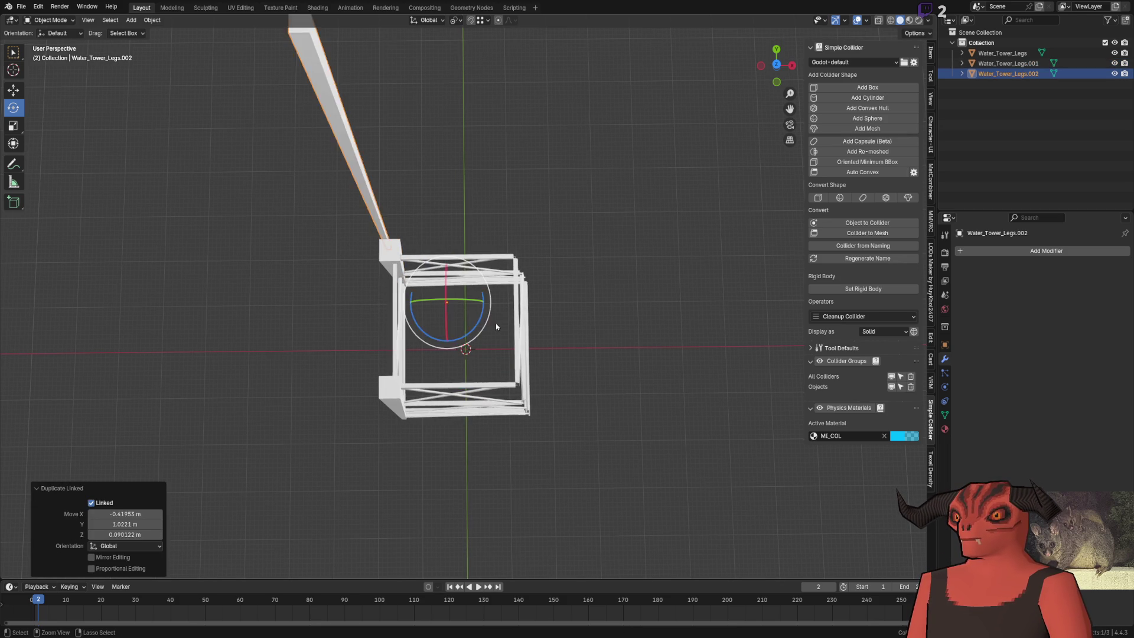
key(Escape)
key(alt+d)
key(Escape)
mouse_move(480, 382)
mouse_down()
mouse_move(443, 385)
mouse_move(420, 361)
mouse_up()
key(alt+d)
key(Escape)
key(alt+d)
key(Escape)
drag(470, 392, 421, 363)
Step: Select all four leg pieces and briefly enter Edit Mode on them, then return to Object Mode
click(1002, 52)
key(a)
key(Tab)
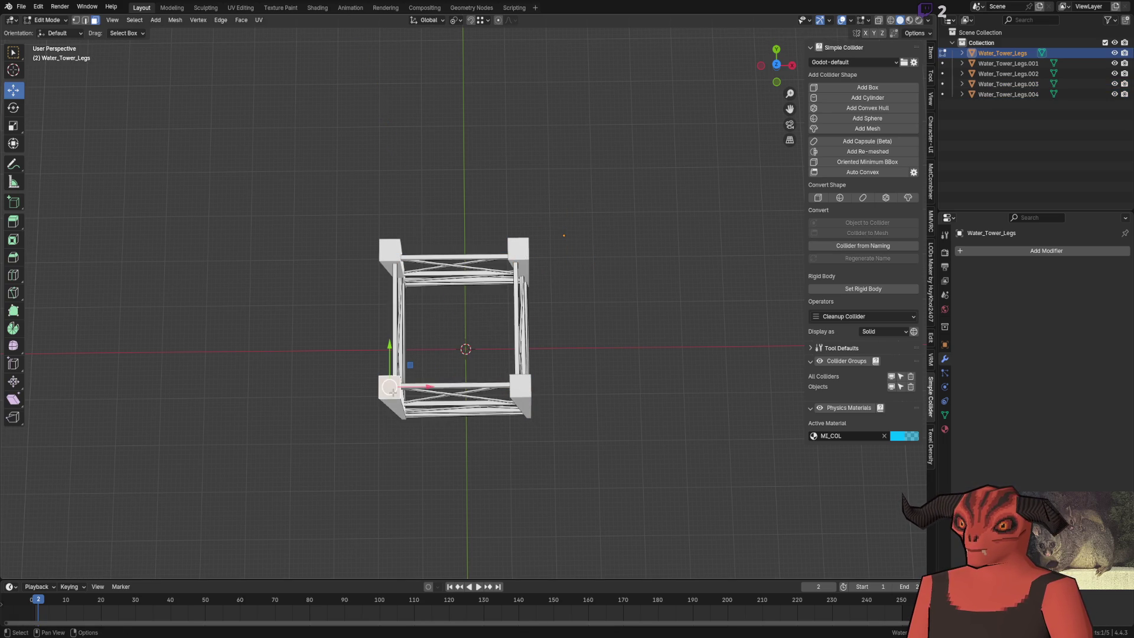
key(a)
key(x)
key(Escape)
key(Tab)
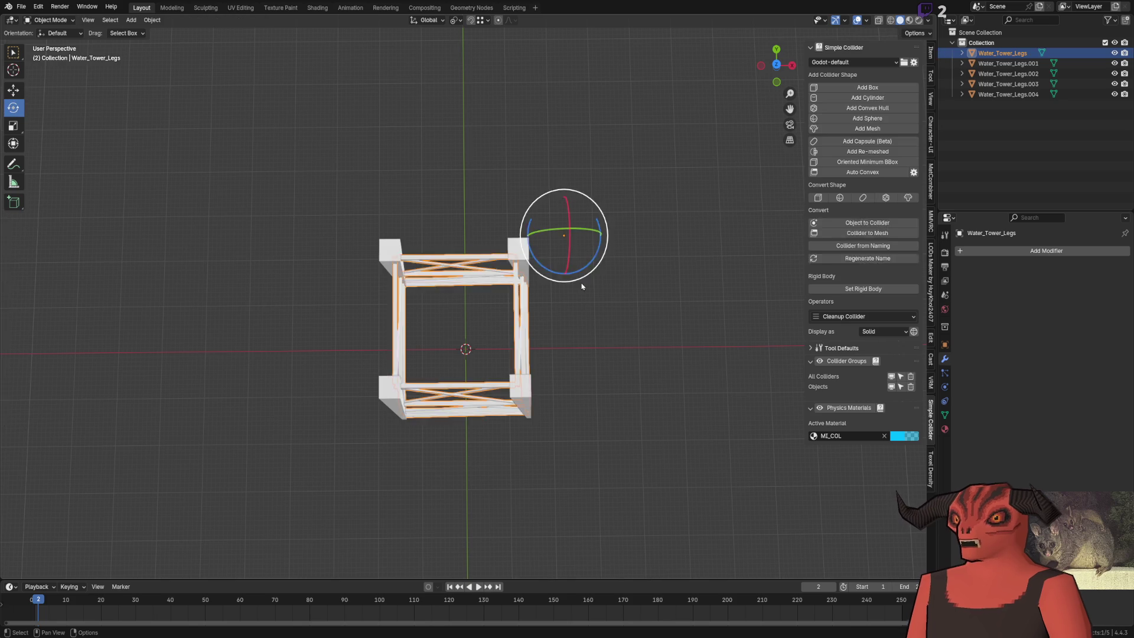
Step: Inspect the assembled tower from below, glance at the Godot scene, and return to Blender
click(582, 284)
mouse_move(489, 286)
mouse_down()
mouse_move(585, 238)
mouse_move(532, 236)
mouse_move(597, 228)
mouse_move(534, 322)
mouse_up()
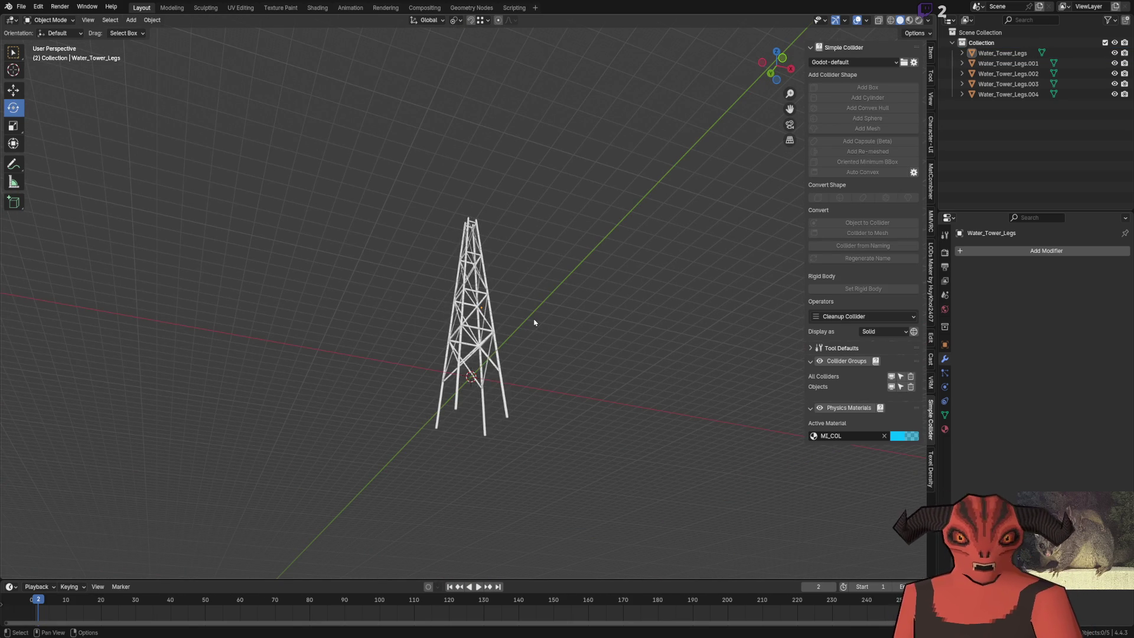
scroll(533, 251, up, 5)
mouse_move(532, 251)
mouse_down()
mouse_move(441, 101)
mouse_move(460, 224)
mouse_up()
key(alt+Tab)
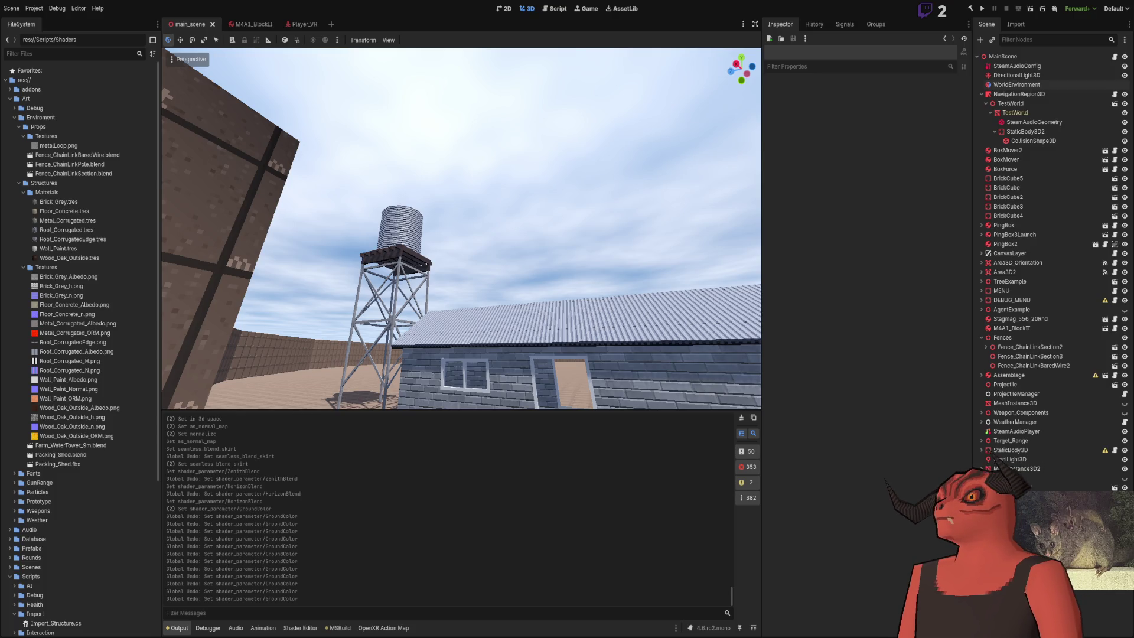
key(alt+Tab)
scroll(415, 354, up, 3)
mouse_move(415, 354)
mouse_down()
mouse_move(415, 437)
mouse_move(533, 396)
mouse_move(530, 251)
mouse_up()
Step: In vertex select mode, move the selected leg vertices outward in the ground plane
key(1)
scroll(529, 251, up, 3)
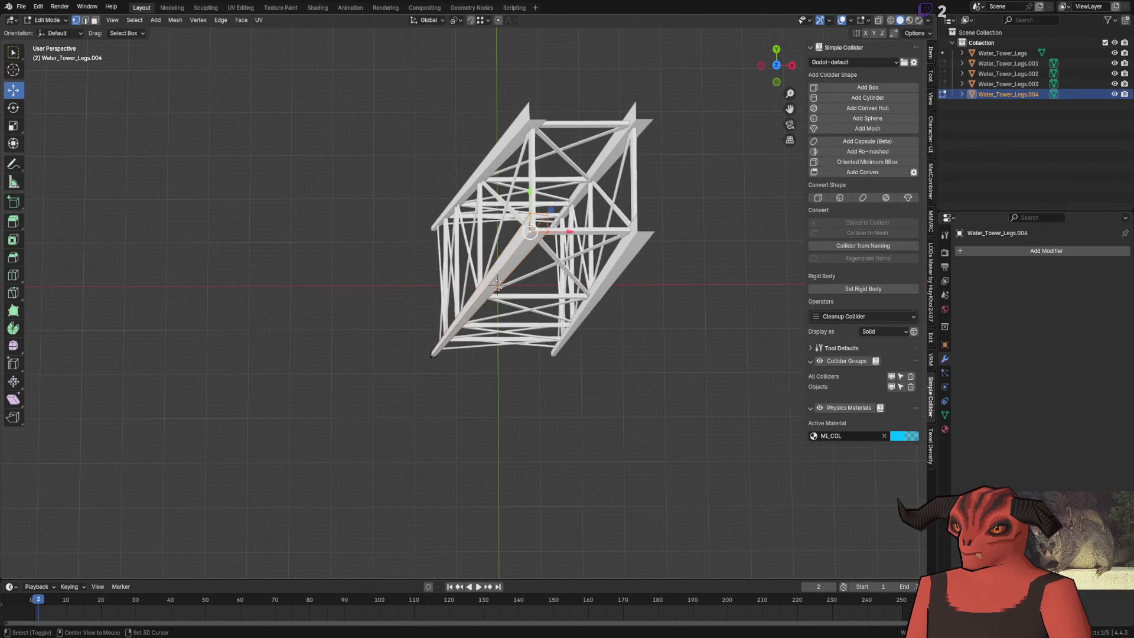
mouse_move(550, 210)
mouse_down()
mouse_move(420, 365)
mouse_move(446, 342)
mouse_move(442, 309)
mouse_up()
scroll(441, 310, up, 5)
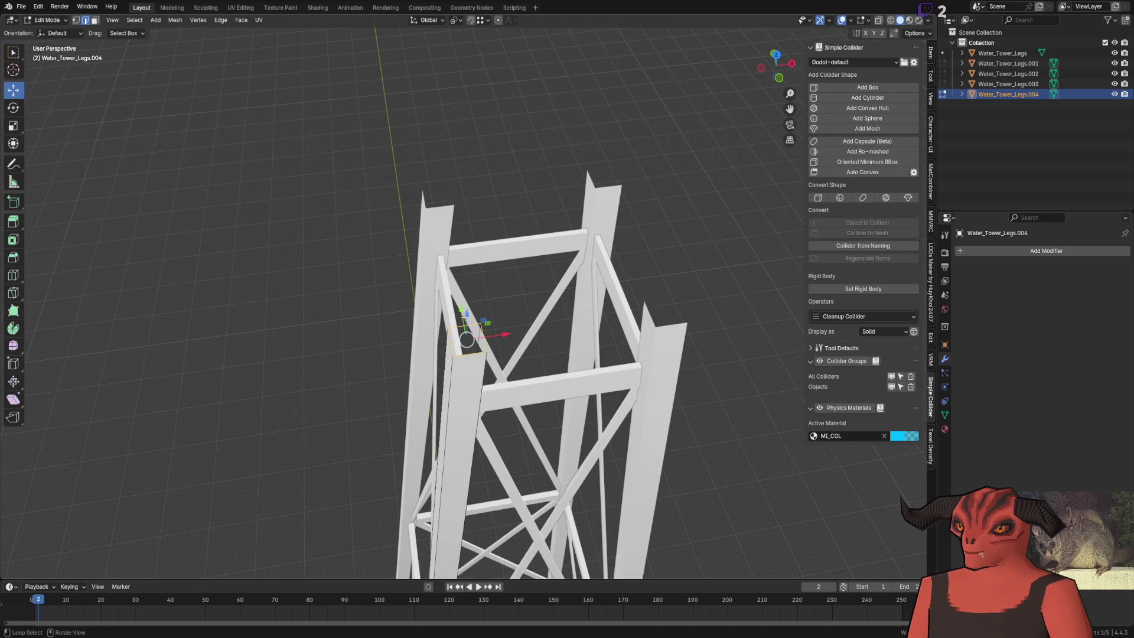
drag(467, 266, 479, 234)
key(Left)
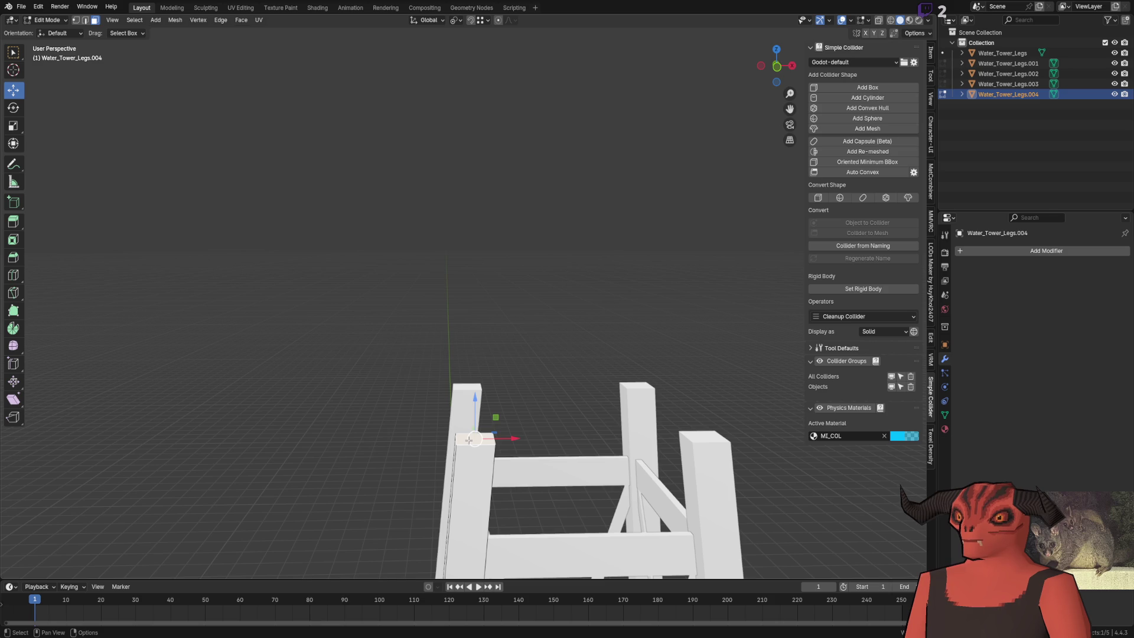
Step: Extrude the leg-top face upward and zero its median X/Y to the tower centre
key(e)
click(397, 204)
scroll(396, 204, up, 2)
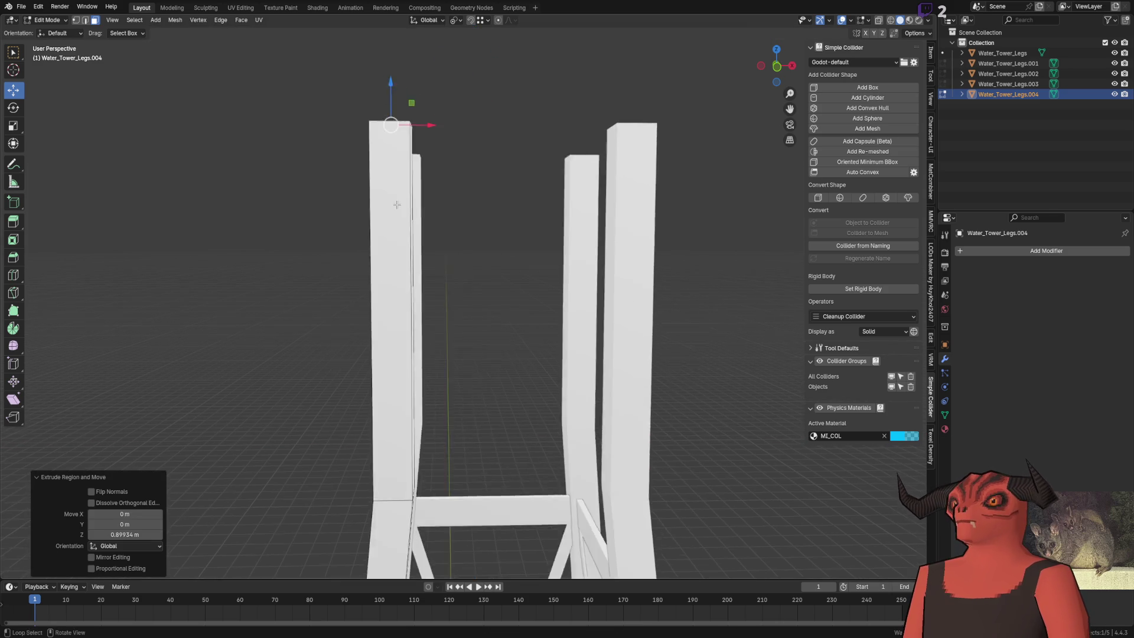
drag(397, 204, 433, 229)
scroll(433, 229, up, 3)
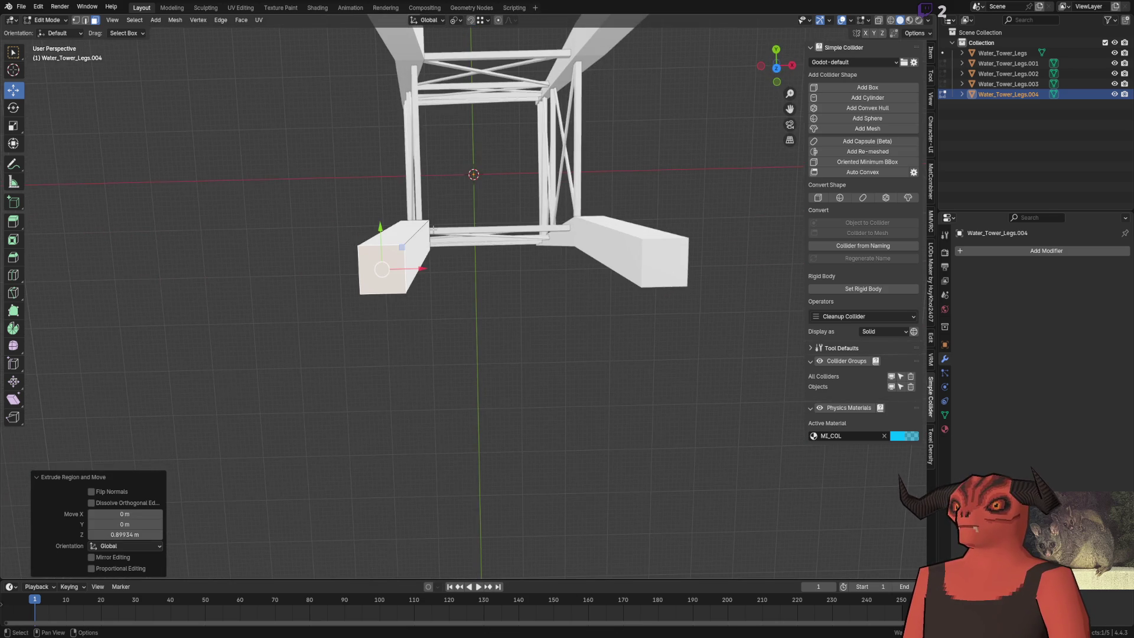
click(929, 54)
key(BackSpace)
key(BackSpace)
key(BackSpace)
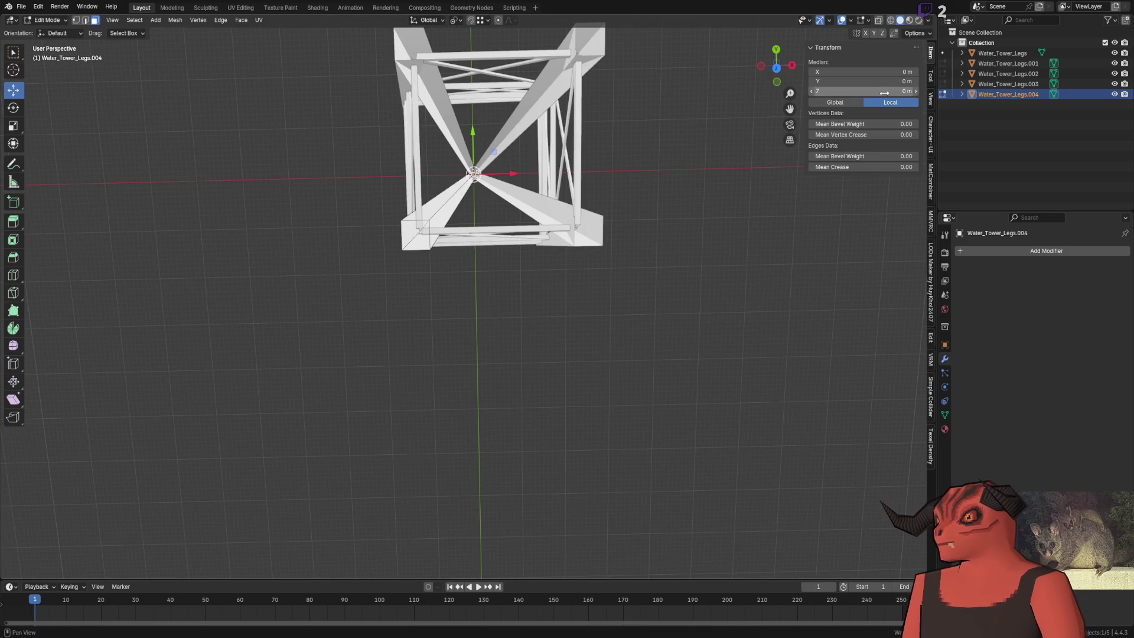
key(ctrl+z)
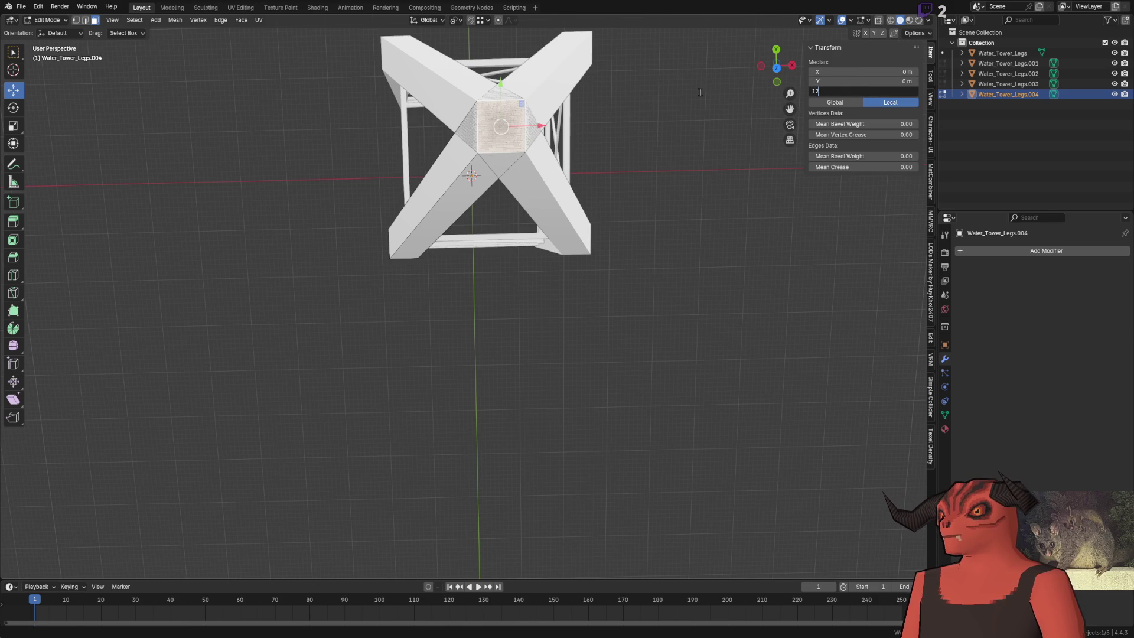
Step: Try leg-top heights of 12 m, 15 m, 16 m and 15.5 m
text(2)
key(Return)
scroll(582, 203, down, 3)
scroll(522, 286, up, 3)
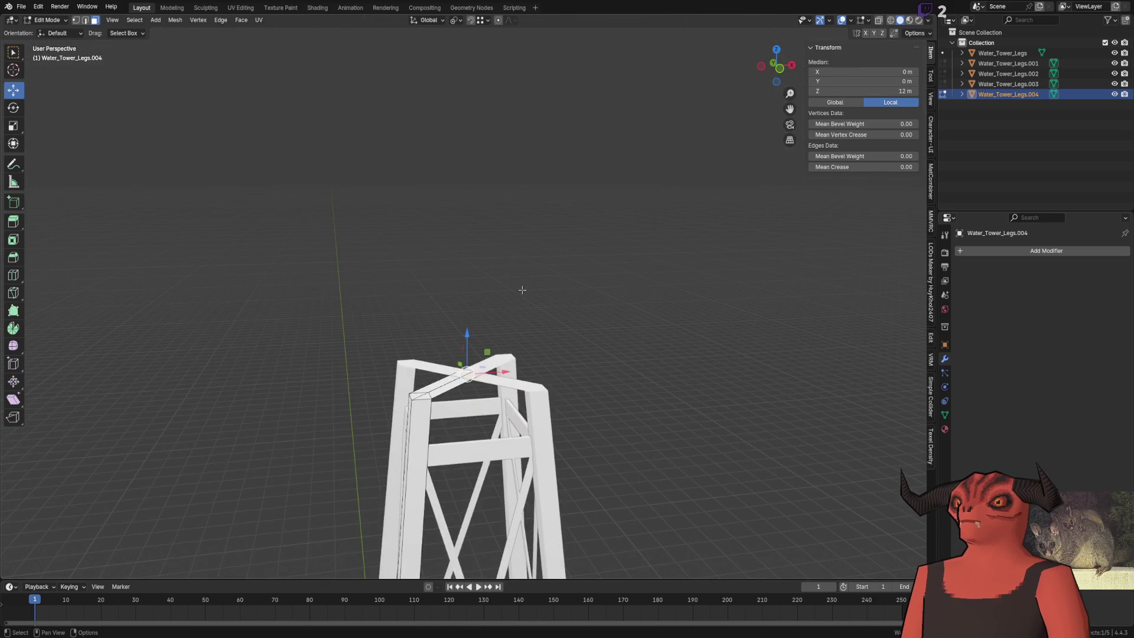
drag(522, 286, 857, 65)
text(5)
key(Return)
mouse_move(407, 266)
mouse_down()
mouse_move(397, 313)
mouse_move(407, 248)
mouse_move(404, 378)
mouse_move(486, 248)
mouse_move(526, 339)
mouse_move(485, 362)
mouse_move(489, 270)
mouse_move(608, 286)
mouse_move(562, 326)
mouse_move(488, 350)
mouse_move(590, 333)
mouse_up()
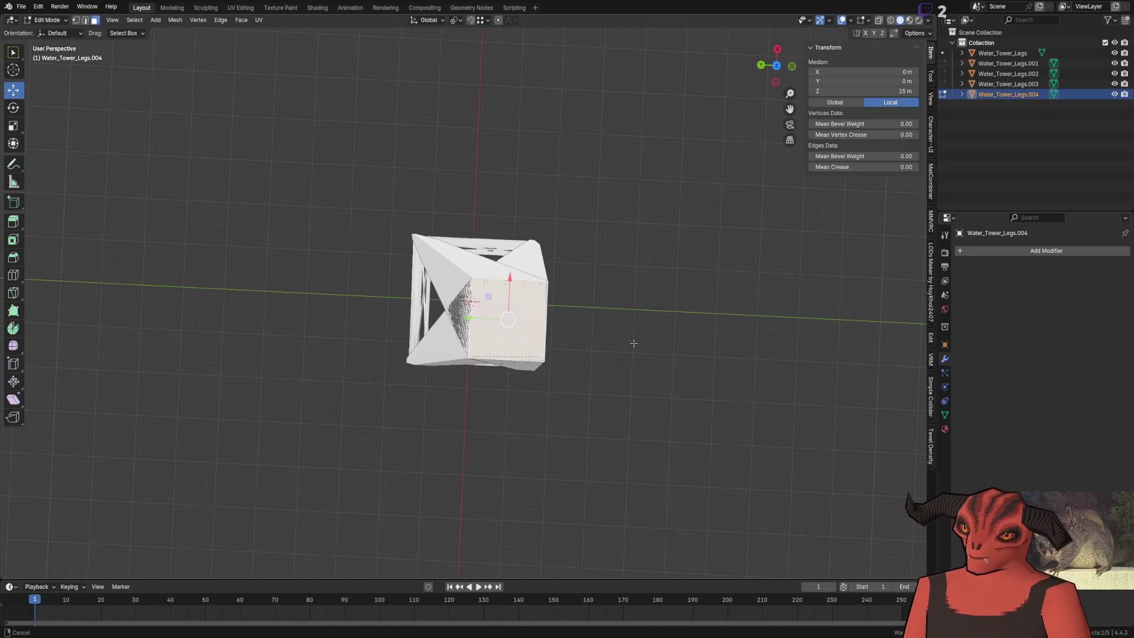
key(Return)
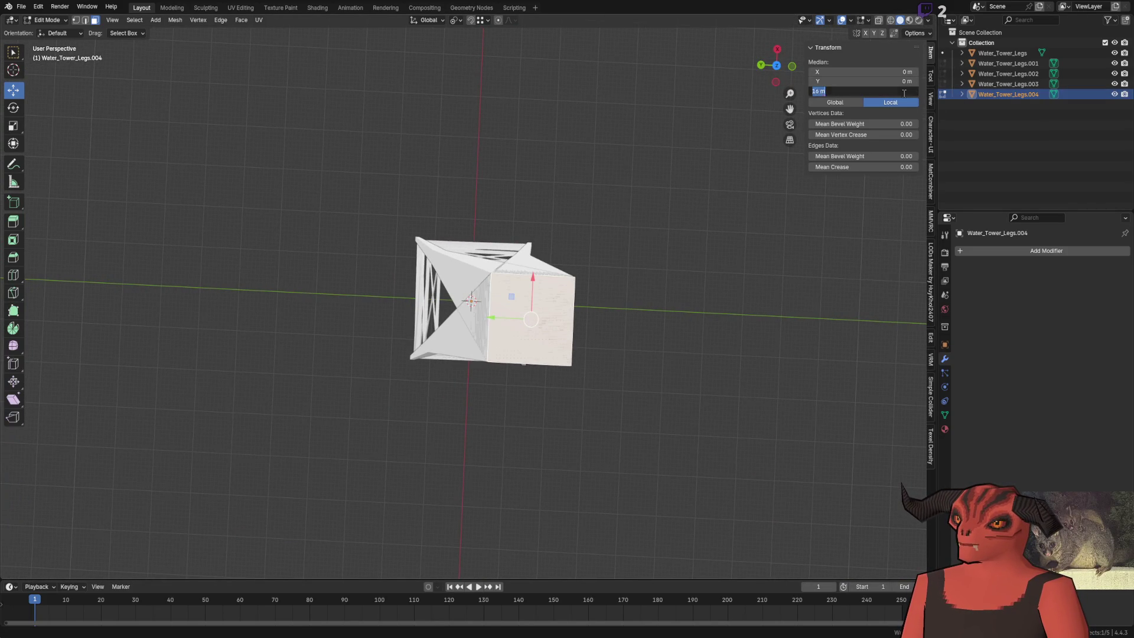
text(.5)
key(Return)
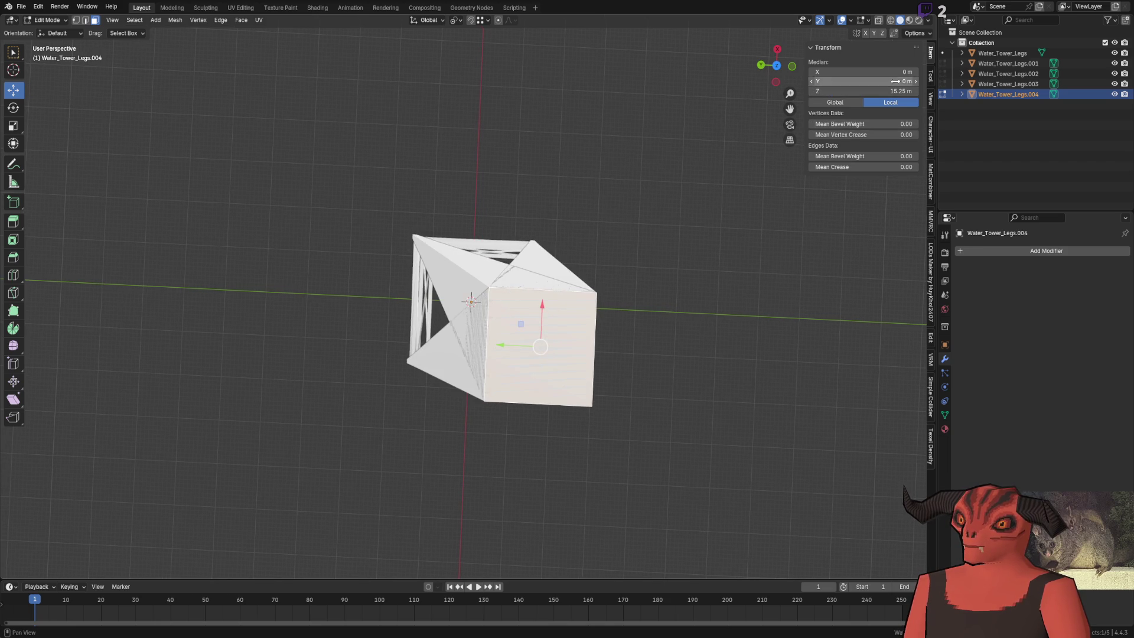
Step: Settle the leg tops at 15.2 m, check the joined tops, and switch to Godot
key(Return)
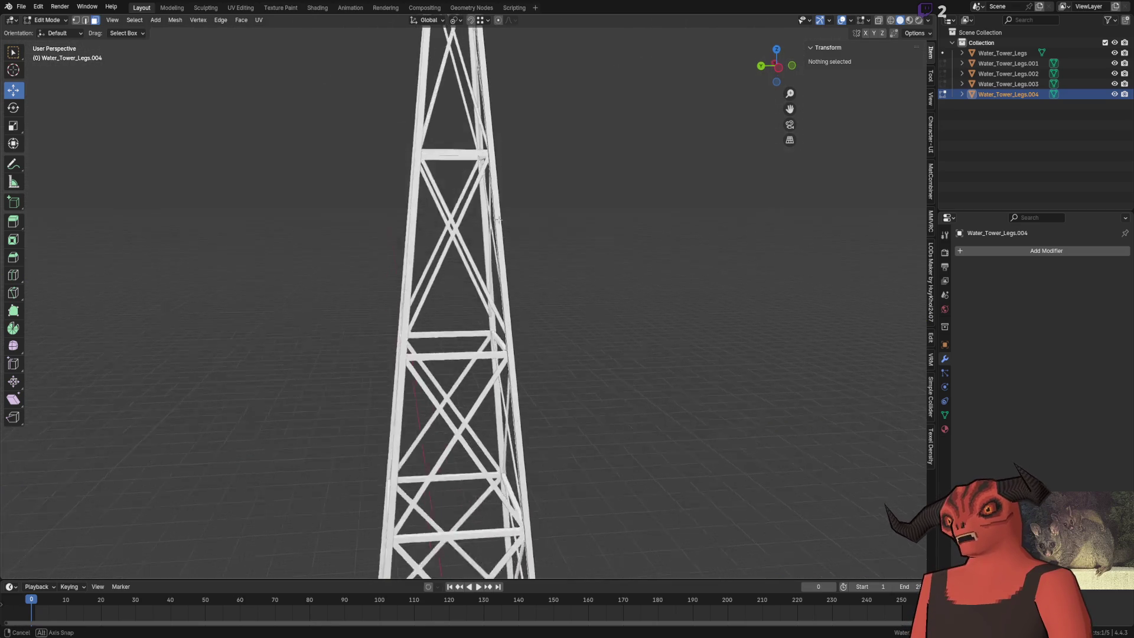
mouse_move(497, 220)
mouse_down()
mouse_move(518, 200)
mouse_move(504, 320)
mouse_up()
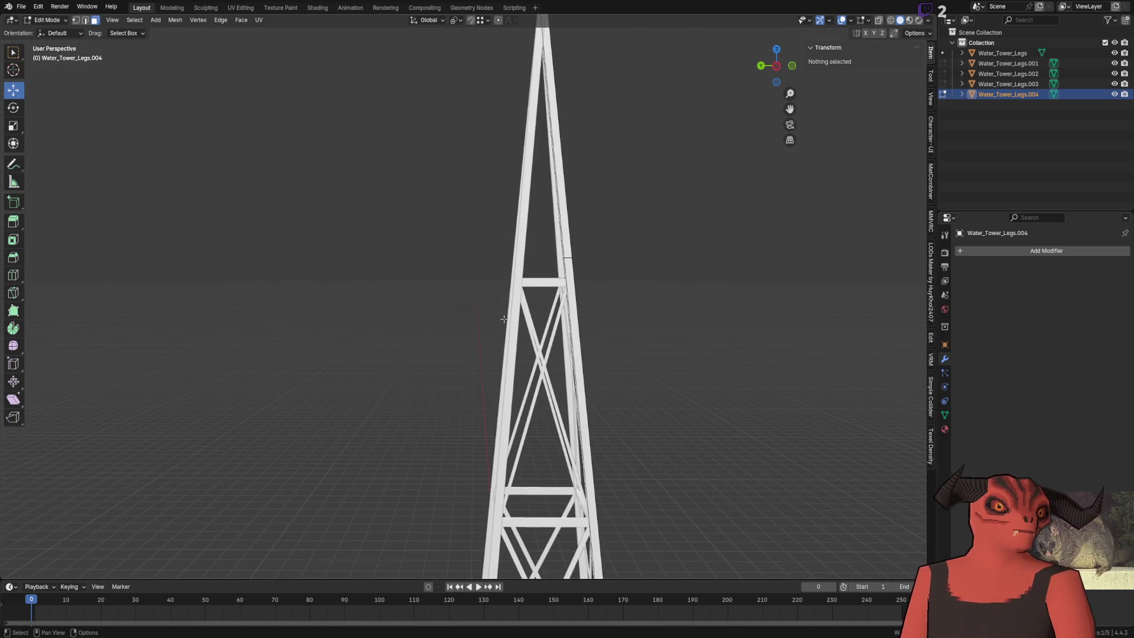
scroll(503, 320, down, 3)
scroll(443, 299, up, 8)
scroll(399, 247, down, 2)
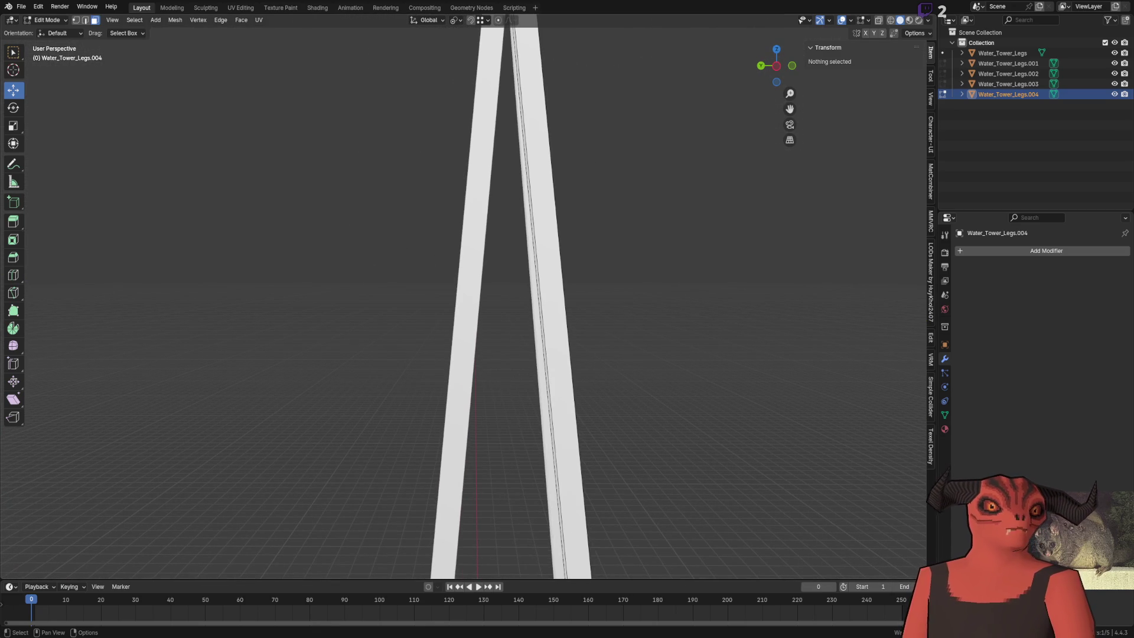
key(alt+Tab)
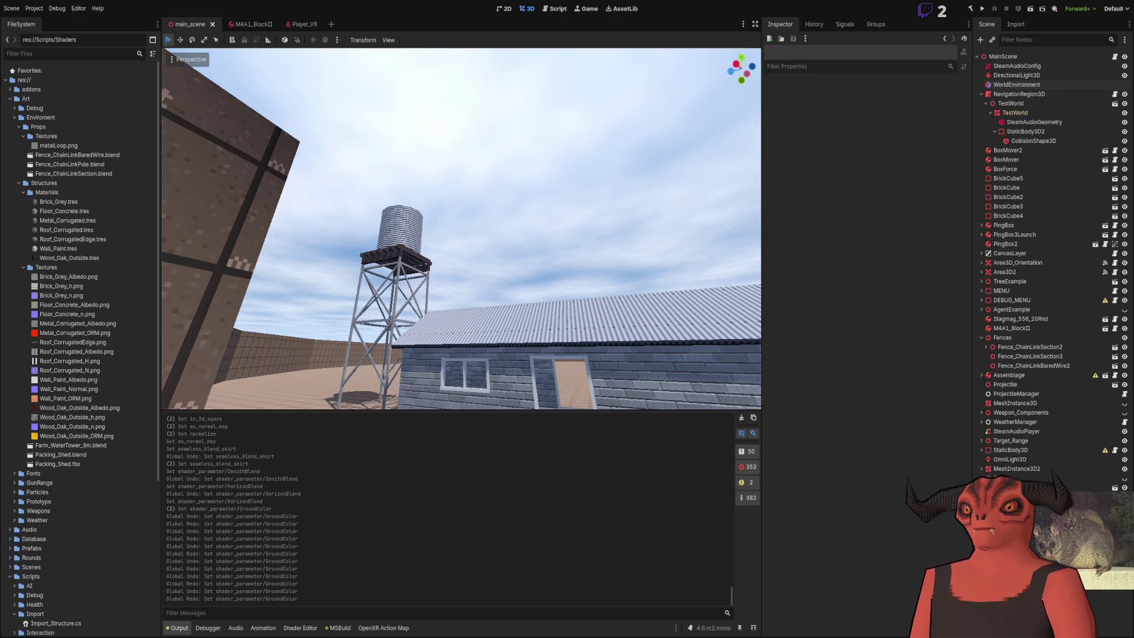
Step: Back in Blender, leave Edit Mode for Object Mode and deselect the tower
key(alt+Tab)
key(Tab)
click(435, 384)
scroll(435, 385, up, 3)
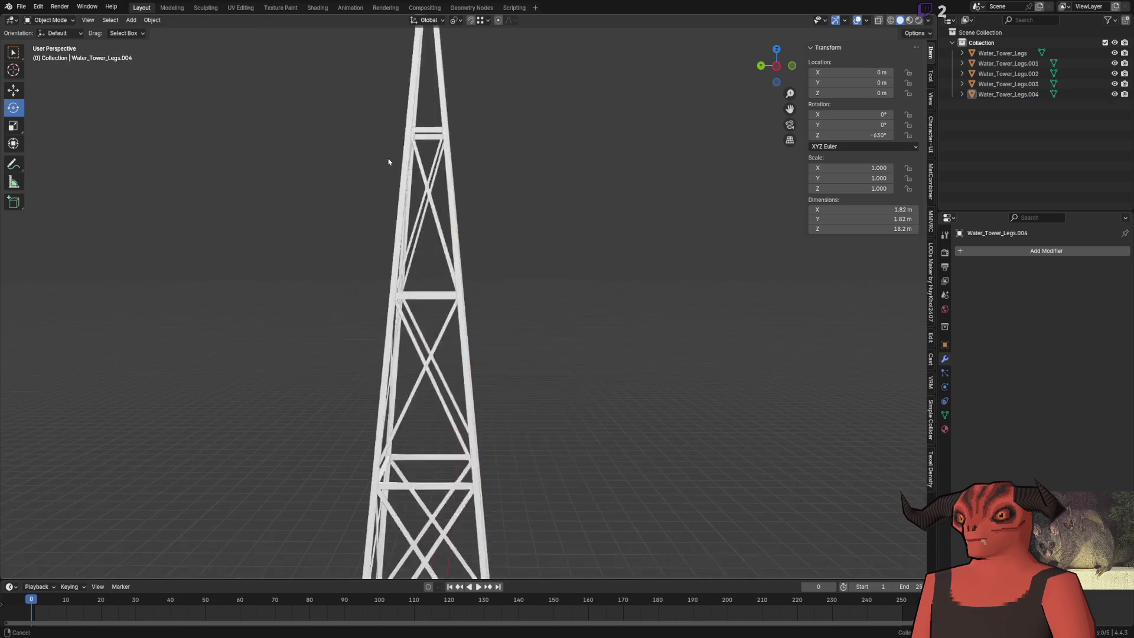
scroll(423, 329, down, 4)
scroll(520, 192, up, 5)
Step: Orbit around the tower, ending with a low view looking up its legs
mouse_move(520, 192)
mouse_down()
mouse_move(416, 354)
mouse_move(473, 232)
mouse_move(491, 263)
mouse_move(567, 270)
mouse_move(524, 272)
mouse_up()
scroll(523, 272, up, 6)
scroll(475, 277, down, 3)
mouse_move(472, 301)
mouse_down()
mouse_move(496, 317)
mouse_move(539, 317)
mouse_move(568, 290)
mouse_move(410, 384)
mouse_move(476, 317)
mouse_move(447, 309)
mouse_move(462, 376)
mouse_move(491, 299)
mouse_move(448, 331)
mouse_move(467, 130)
mouse_move(402, 148)
mouse_move(406, 164)
mouse_move(421, 168)
mouse_move(513, 150)
mouse_move(524, 405)
mouse_move(514, 367)
mouse_up()
scroll(450, 311, down, 8)
scroll(463, 377, up, 5)
scroll(554, 141, down, 6)
scroll(509, 323, up, 6)
mouse_move(509, 322)
mouse_down()
mouse_move(469, 274)
mouse_move(454, 429)
mouse_move(468, 254)
mouse_move(441, 134)
mouse_move(520, 508)
mouse_up()
Step: Edit the Water_Tower_Legs.001 mesh and move a leg-top corner vertex to the centre
click(441, 135)
key(Tab)
click(500, 335)
drag(500, 335, 485, 237)
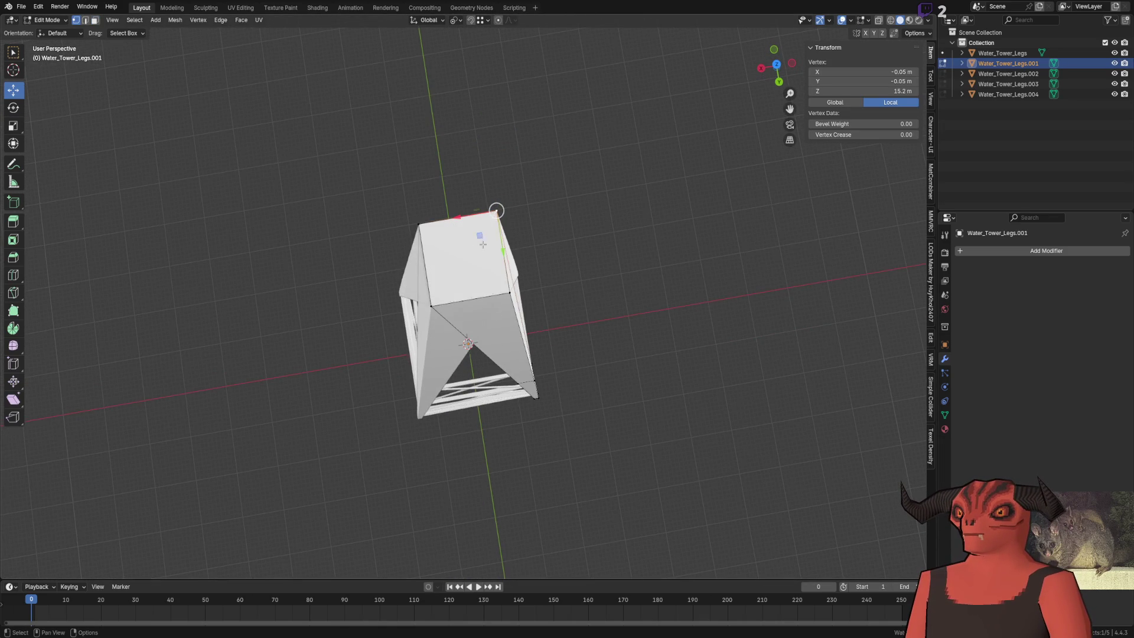
key(BackSpace)
key(BackSpace)
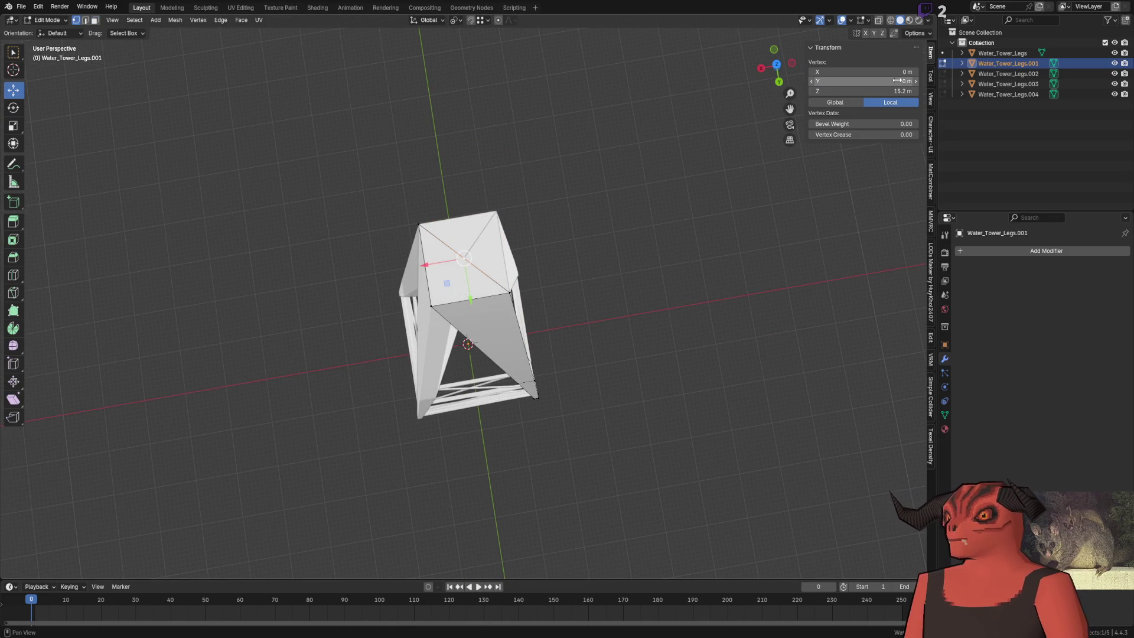
mouse_move(613, 140)
mouse_down()
mouse_move(565, 103)
mouse_move(569, 562)
mouse_move(580, 109)
mouse_move(584, 143)
mouse_move(488, 203)
mouse_up()
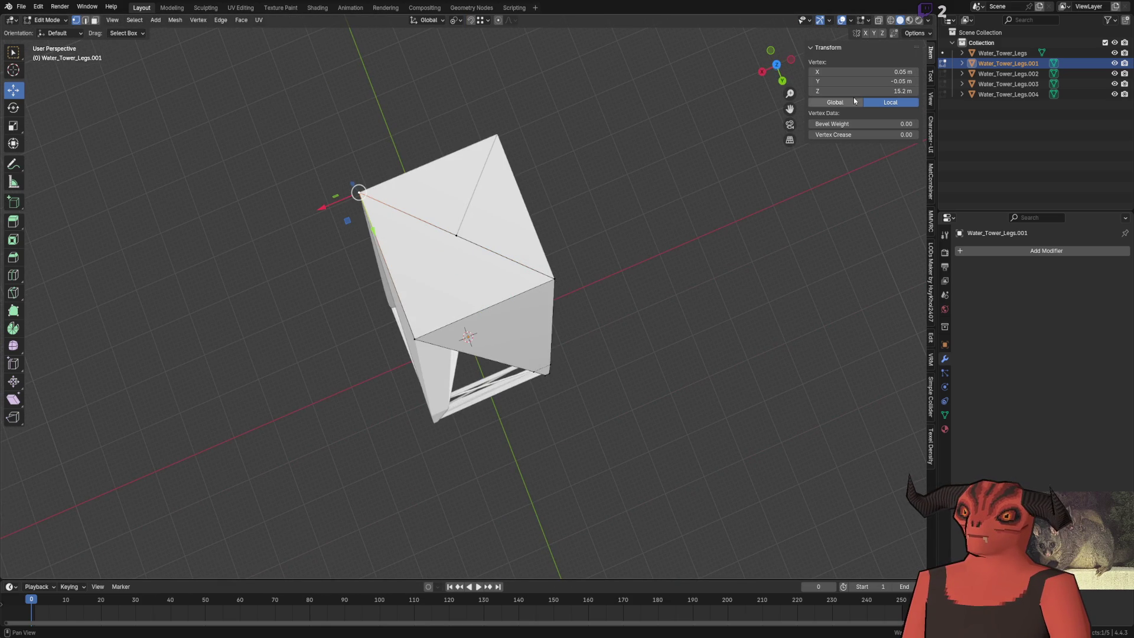
Step: Set the vertex's Y and X coordinates to 0 m
key(Tab)
text(0)
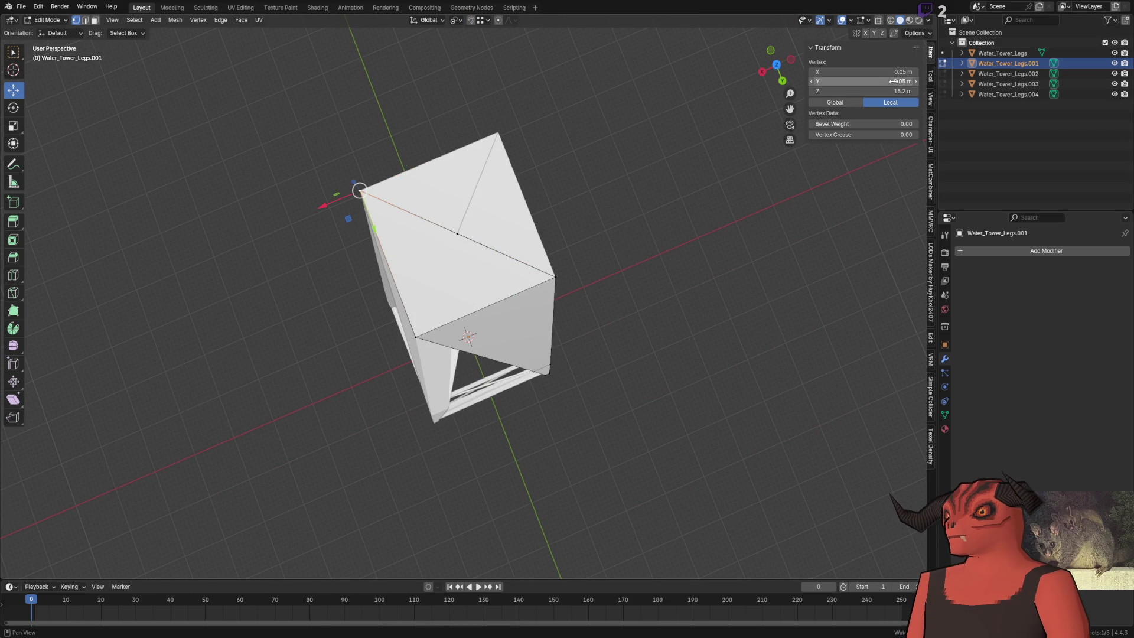
key(Return)
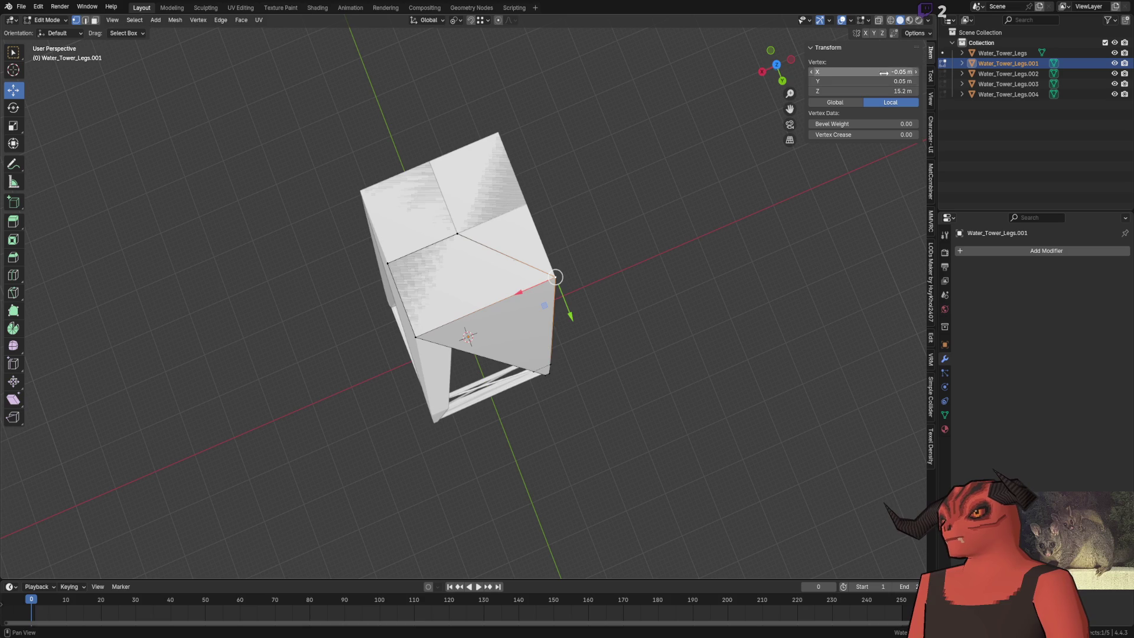
click(883, 73)
text(0)
key(Return)
click(683, 222)
mouse_move(677, 218)
mouse_down()
mouse_move(607, 157)
mouse_move(592, 159)
mouse_move(593, 172)
mouse_up()
key(ctrl+z)
key(ctrl+z)
key(ctrl+z)
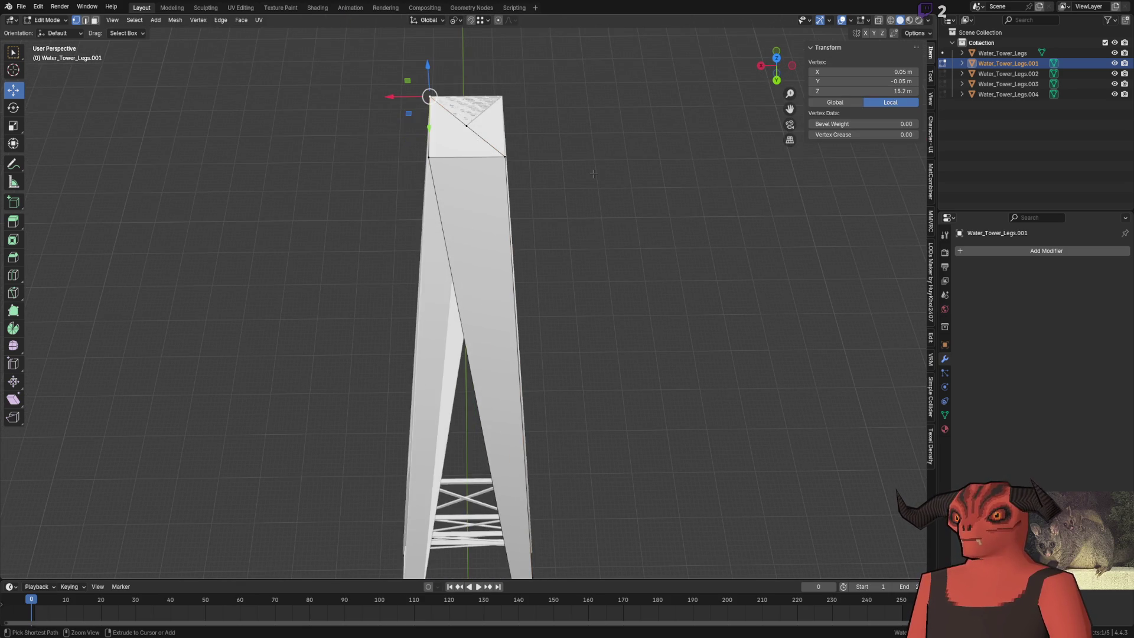
key(ctrl+shift+z)
key(ctrl+shift+z)
Step: In face mode, slide the leg's top face along X to an X position of -0.025 m
key(3)
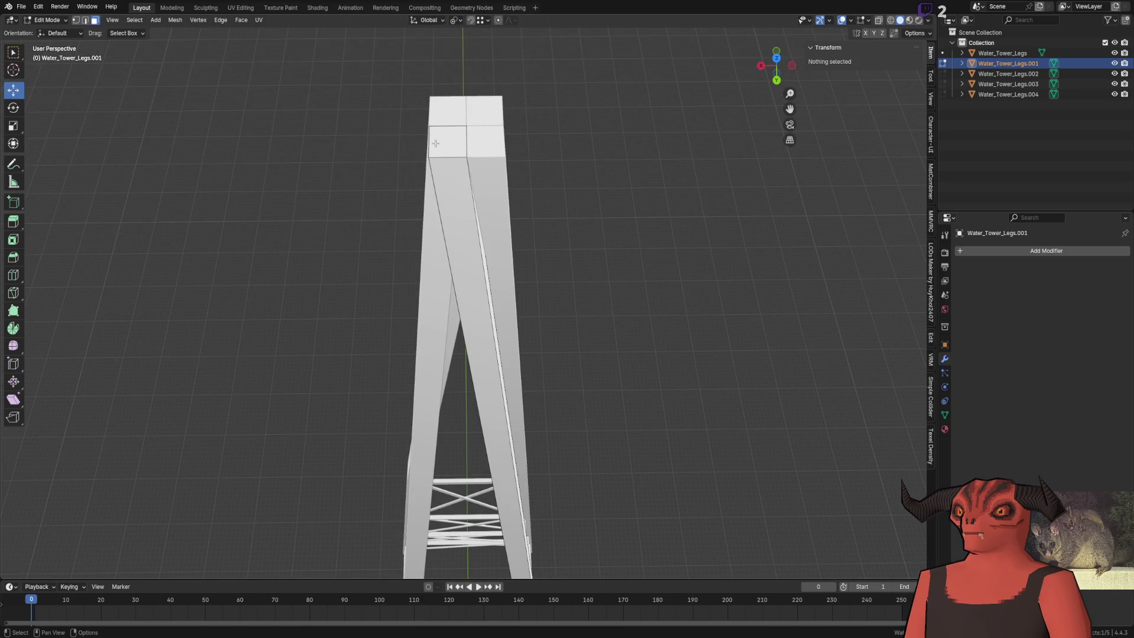
click(435, 144)
key(g)
key(x)
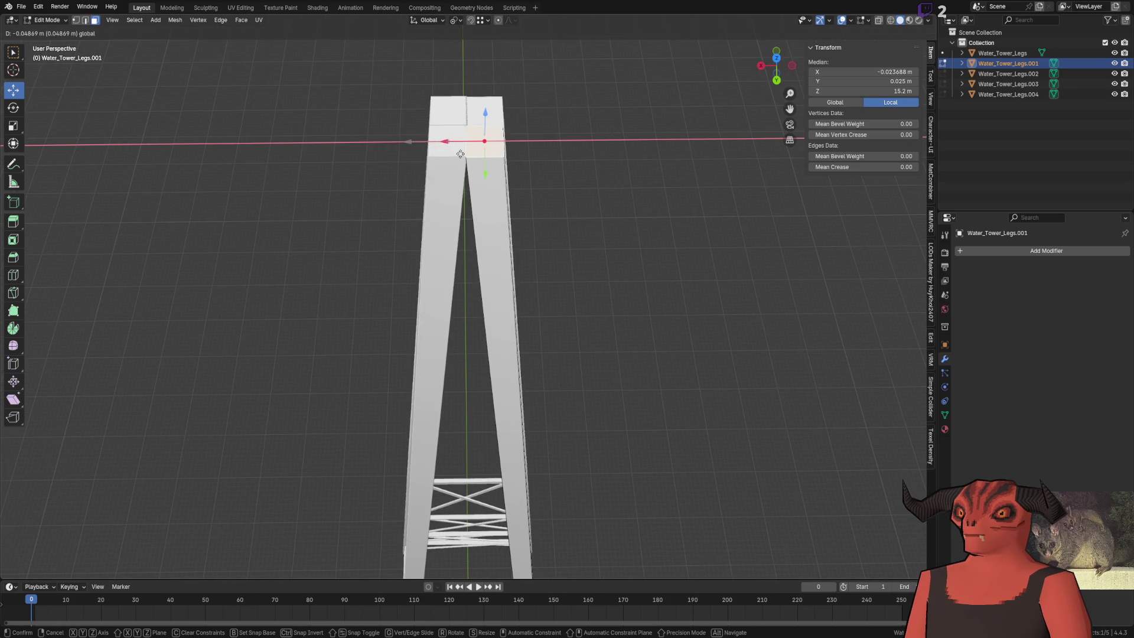
click(461, 154)
click(912, 73)
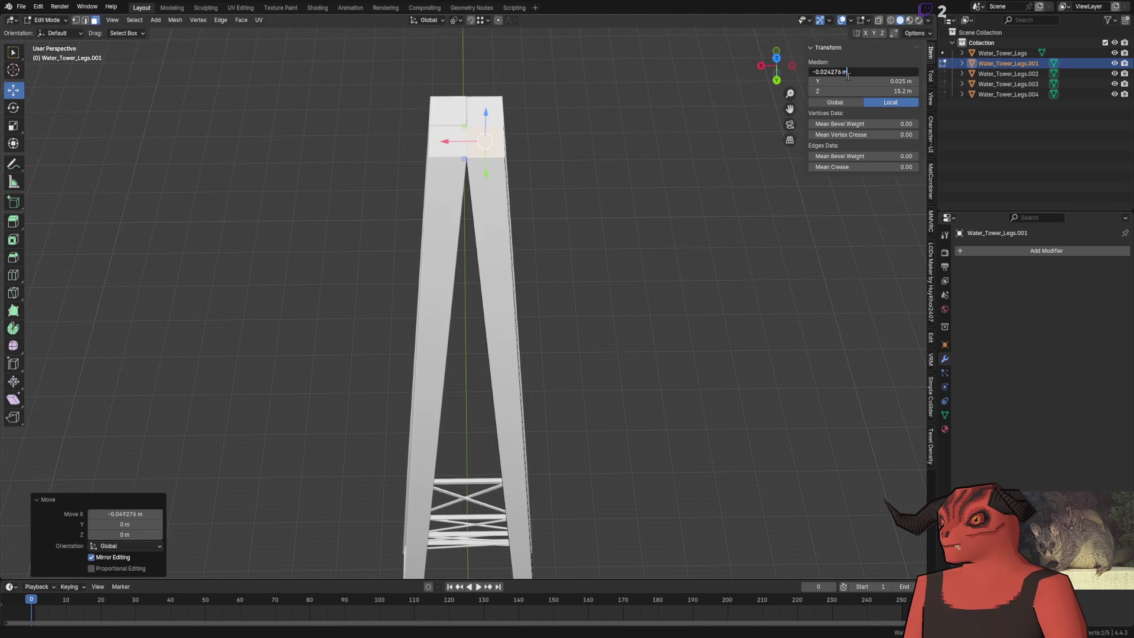
text(5)
key(Return)
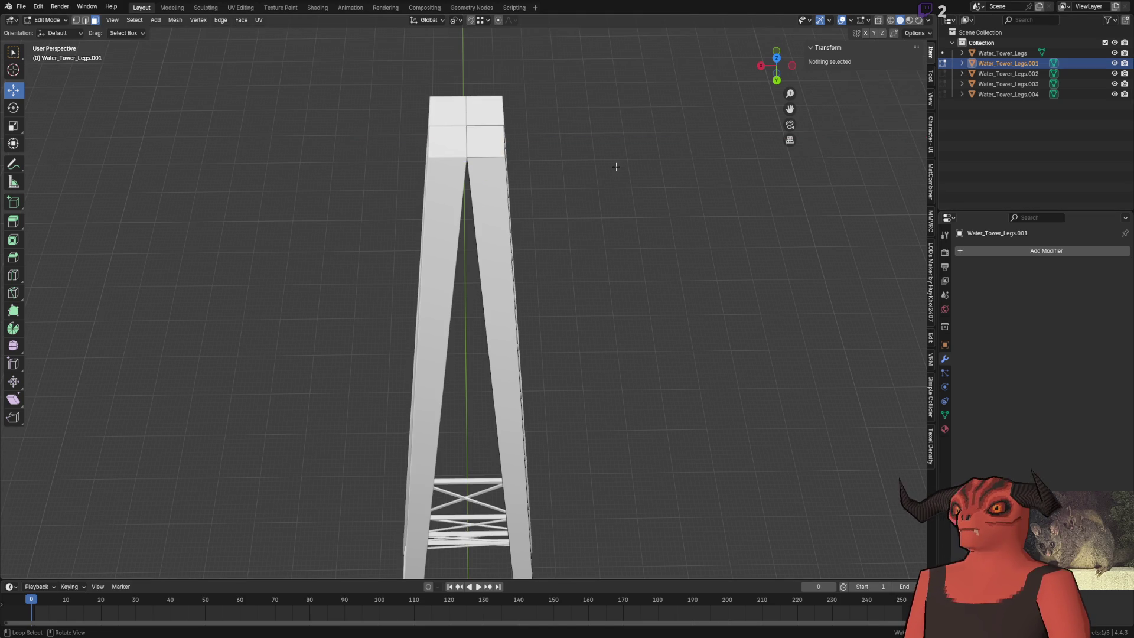
Step: Return to Object Mode, inspect the tower top, then reopen Water_Tower_Legs.001 for mesh editing
key(Tab)
scroll(584, 190, down, 3)
scroll(558, 332, up, 5)
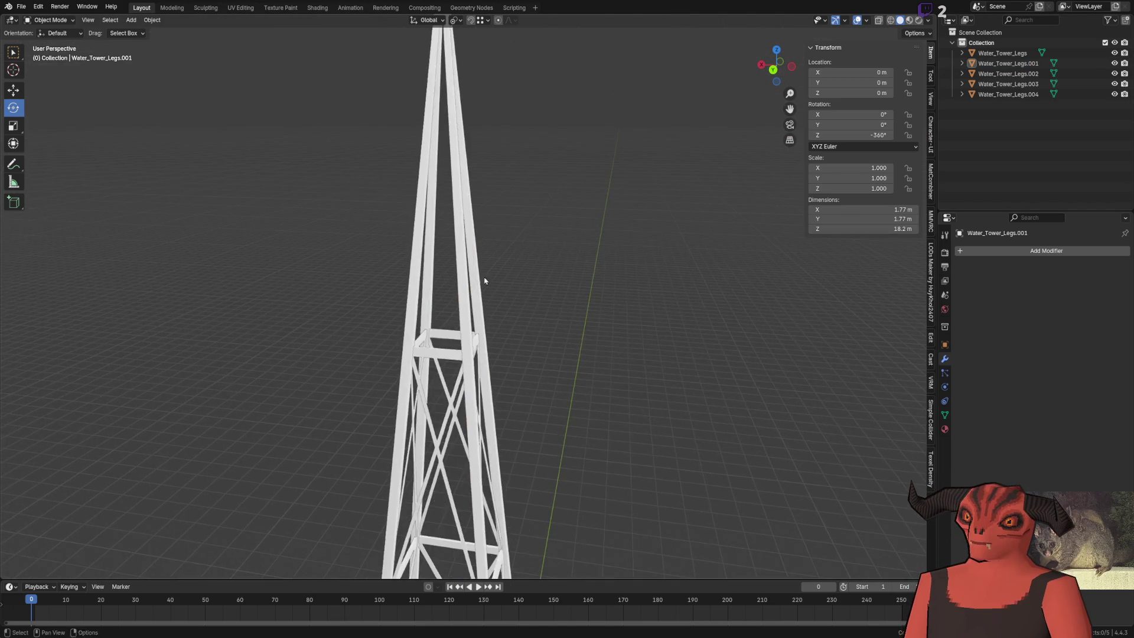
mouse_move(504, 248)
mouse_down()
mouse_move(532, 213)
mouse_move(510, 306)
mouse_move(481, 240)
mouse_up()
scroll(526, 197, down, 5)
scroll(557, 405, up, 1)
drag(574, 317, 472, 283)
scroll(472, 284, down, 3)
scroll(459, 283, up, 4)
scroll(458, 254, up, 2)
click(458, 246)
key(Tab)
Step: Extrude the leg's top face straight up by 0.1 m
drag(458, 245, 469, 267)
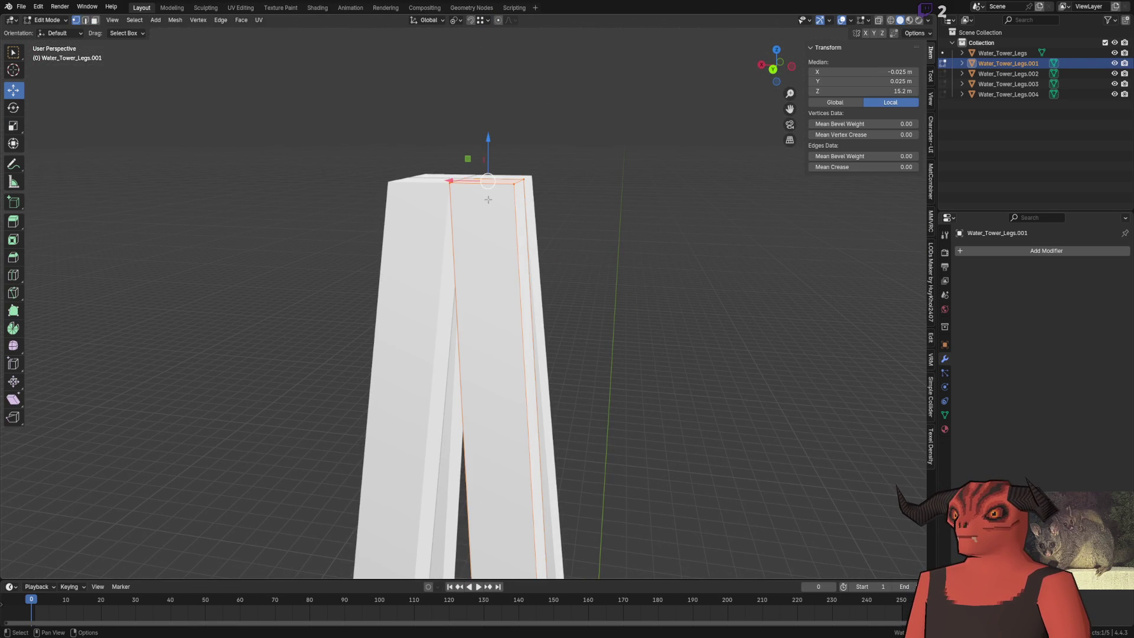
key(e)
click(488, 127)
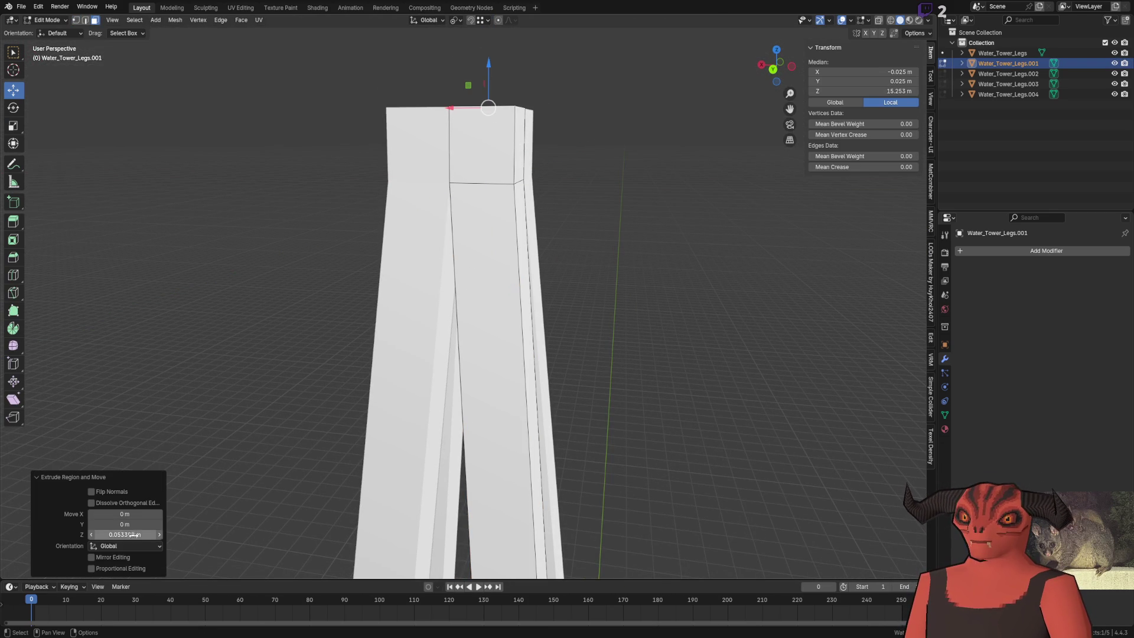
text(0.1)
key(Return)
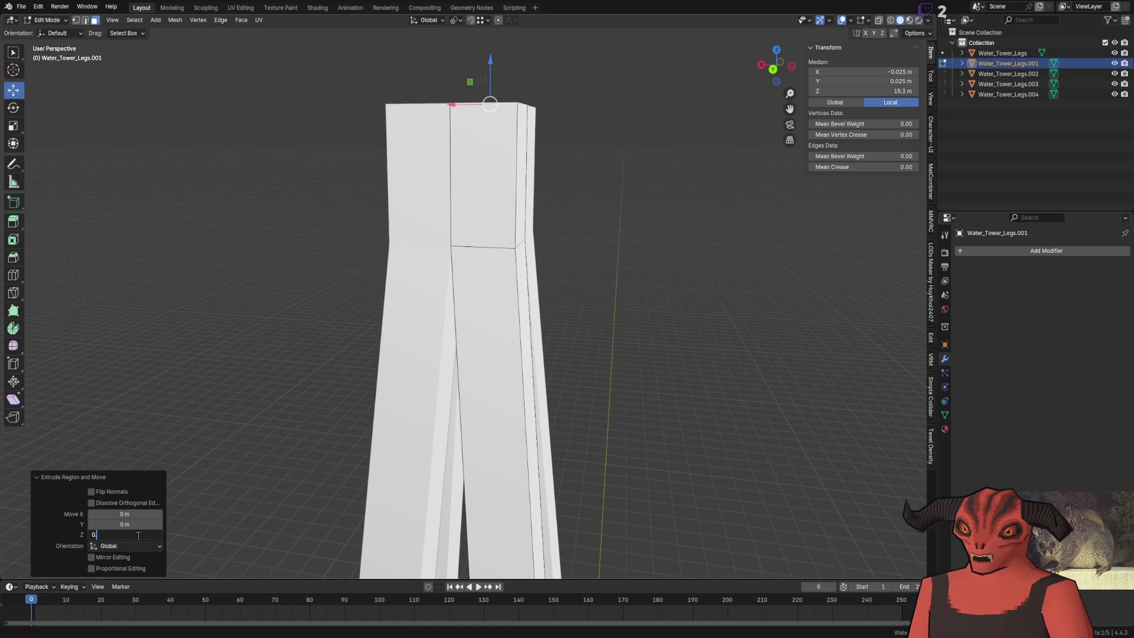
key(Return)
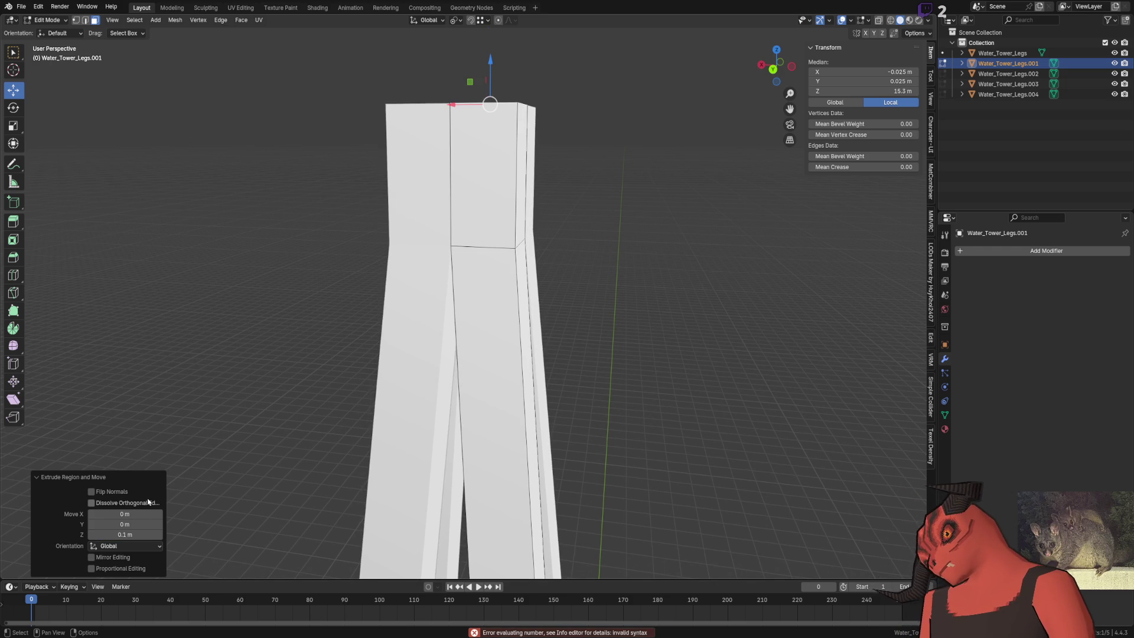
Step: Frame the tower top, clean up the leg-top selection, and return to Object Mode
key(alt+a)
drag(558, 129, 527, 211)
key(KP_Decimal)
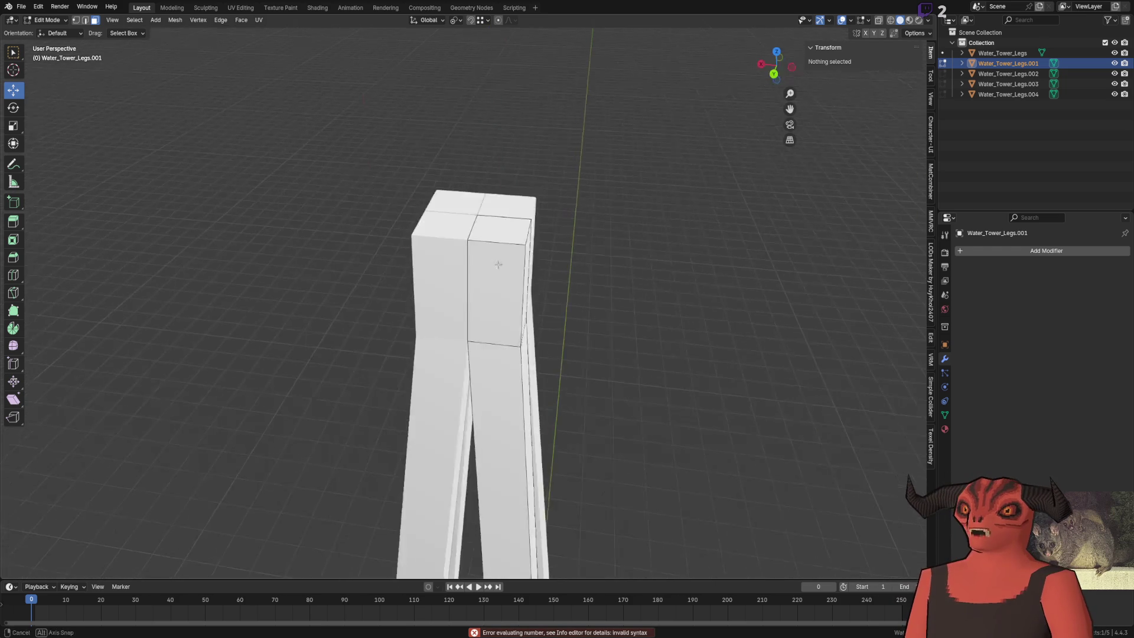
alt+click(604, 208)
scroll(604, 208, down, 5)
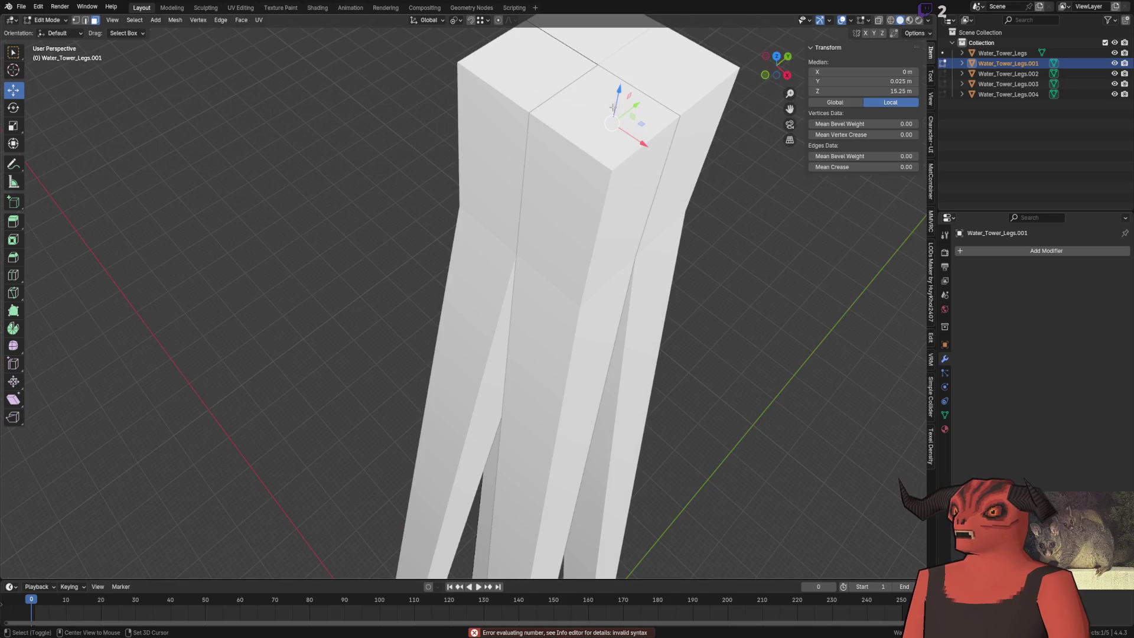
key(x)
click(559, 93)
key(Tab)
scroll(600, 271, down, 3)
scroll(463, 113, up, 8)
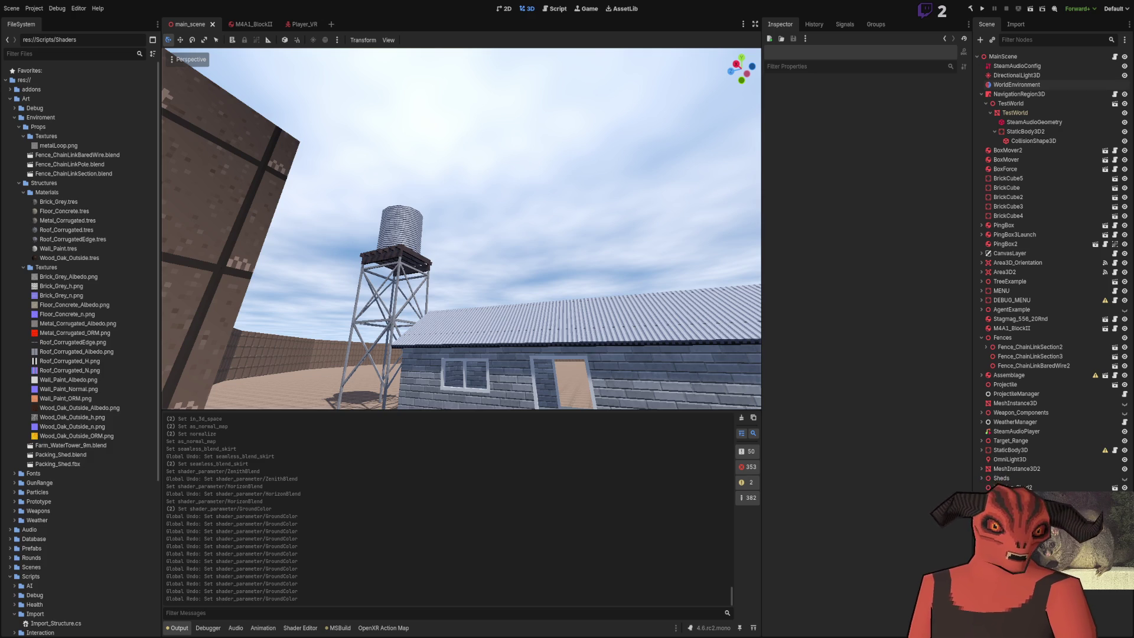
Step: Move the leg's top vertex down along Z in Edit Mode, then undo that stray move
key(Tab)
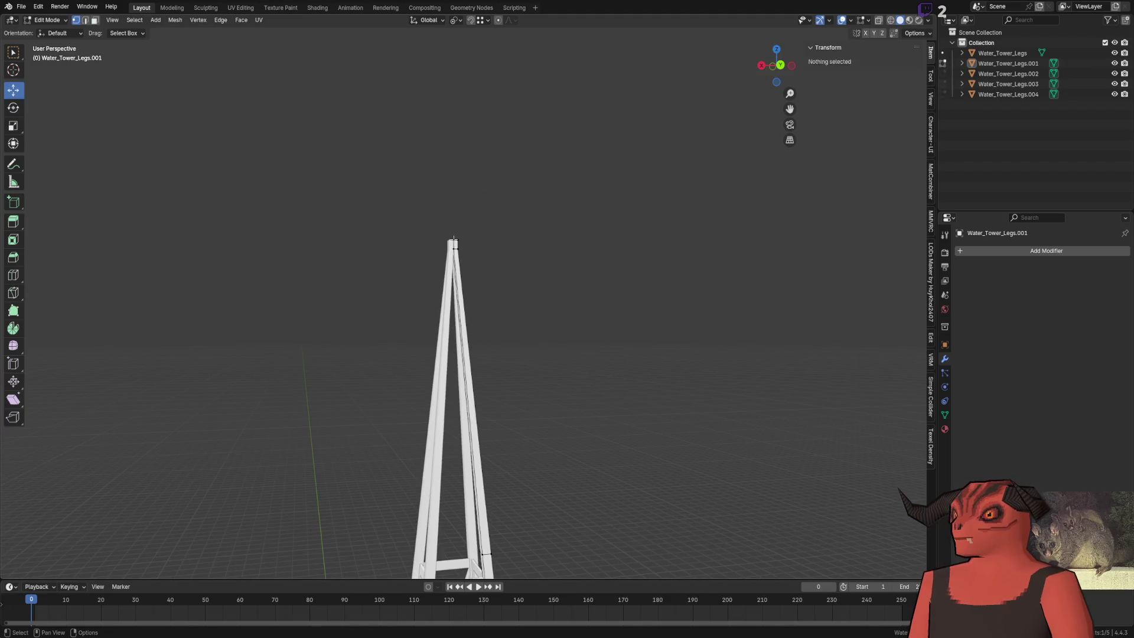
click(451, 240)
scroll(424, 34, down, 2)
scroll(424, 34, down, 2)
key(g)
key(z)
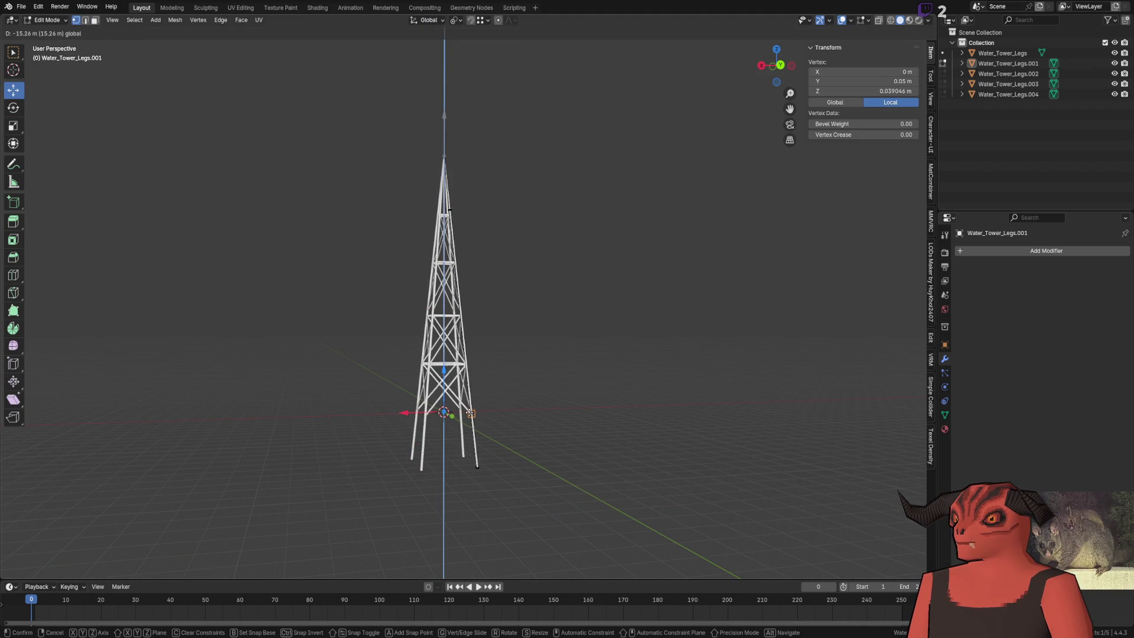
click(471, 412)
scroll(449, 243, up, 5)
scroll(448, 243, down, 5)
key(ctrl+z)
Step: Save the tower leg edits as Farm_Windmill_15m.blend
scroll(463, 164, down, 2)
scroll(462, 163, up, 5)
drag(462, 163, 468, 275)
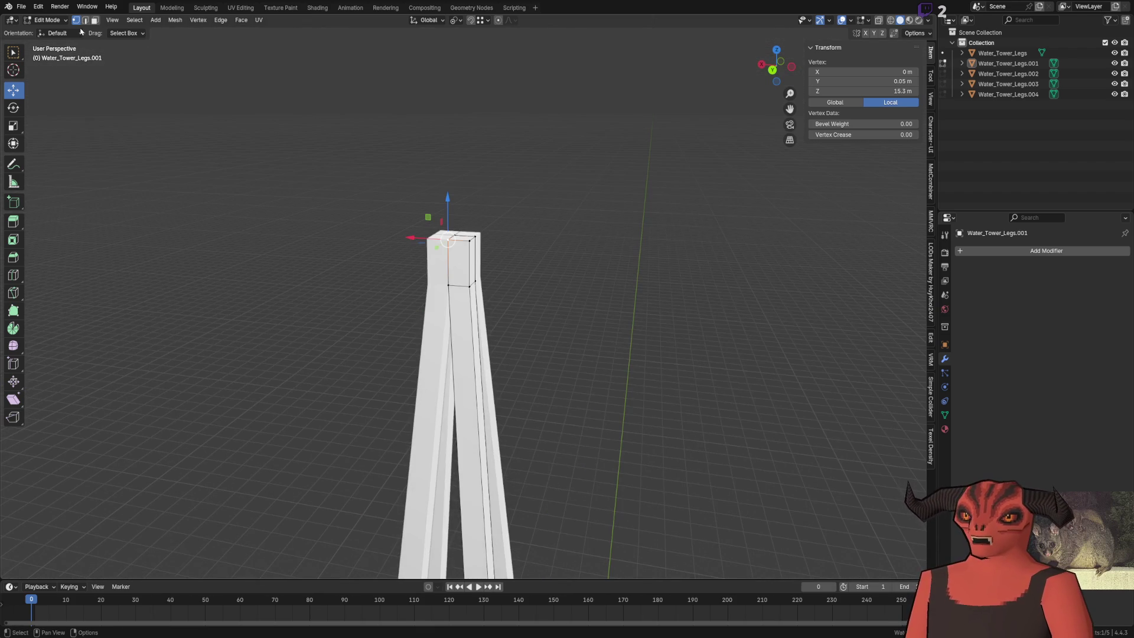
click(21, 6)
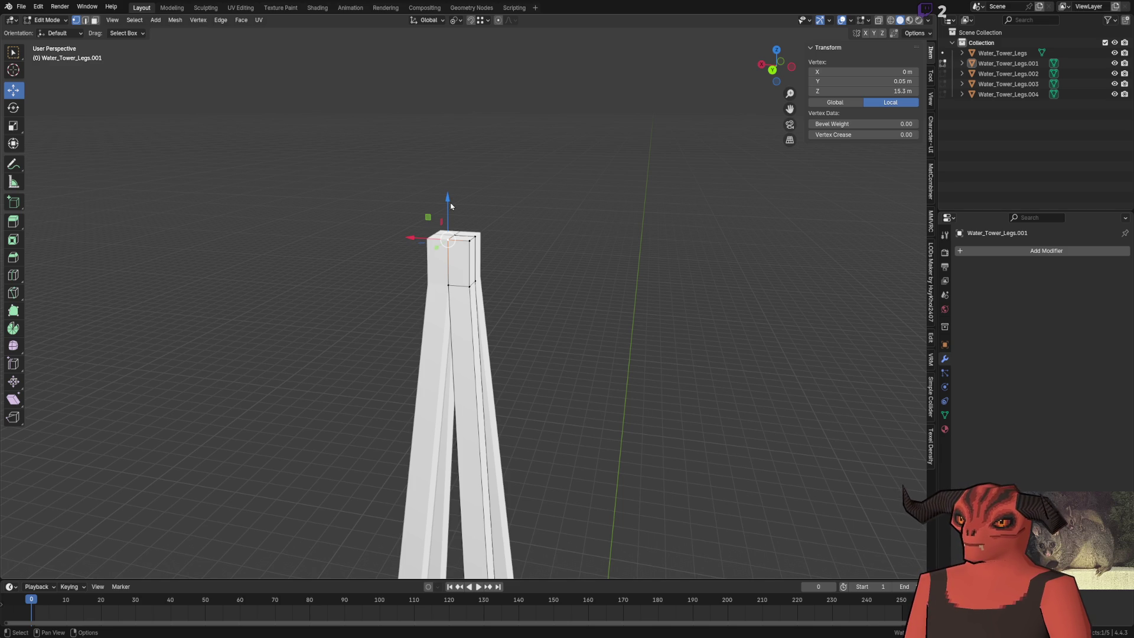
key(ctrl+s)
key(ctrl+z)
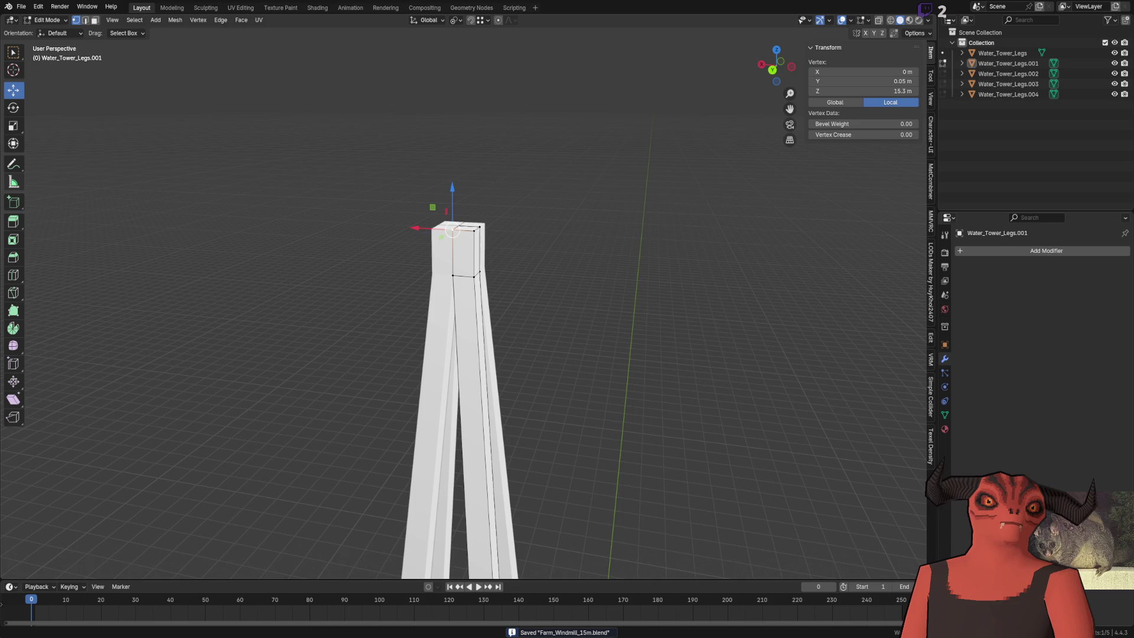
Step: Switch from Blender to the Godot editor to check the lattice water tower beside the shed
scroll(433, 355, down, 6)
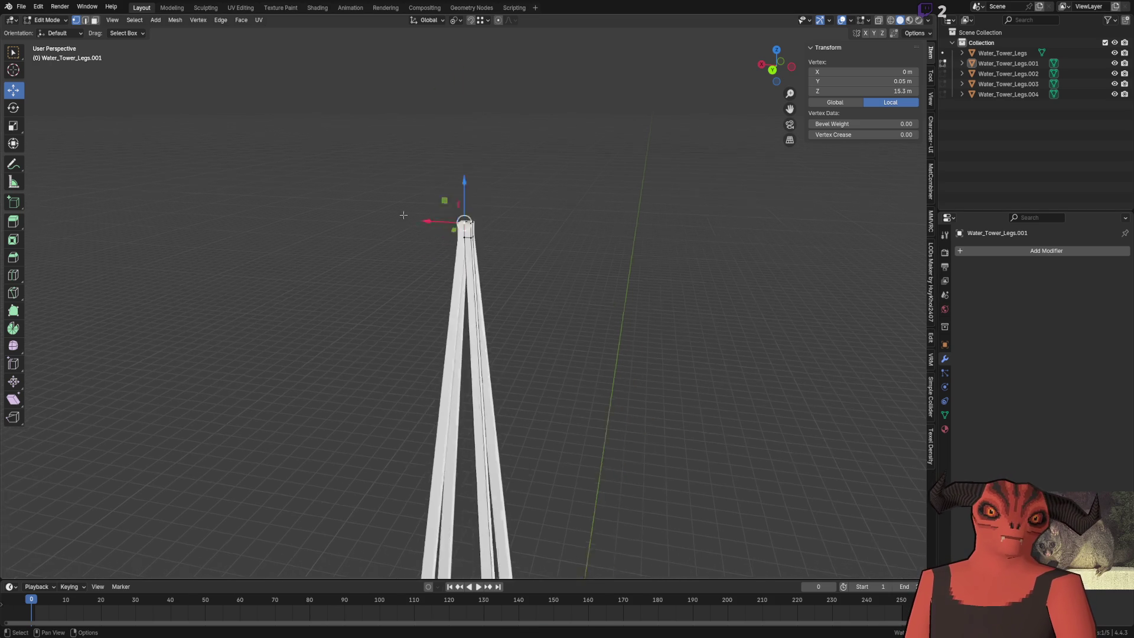
scroll(433, 354, up, 5)
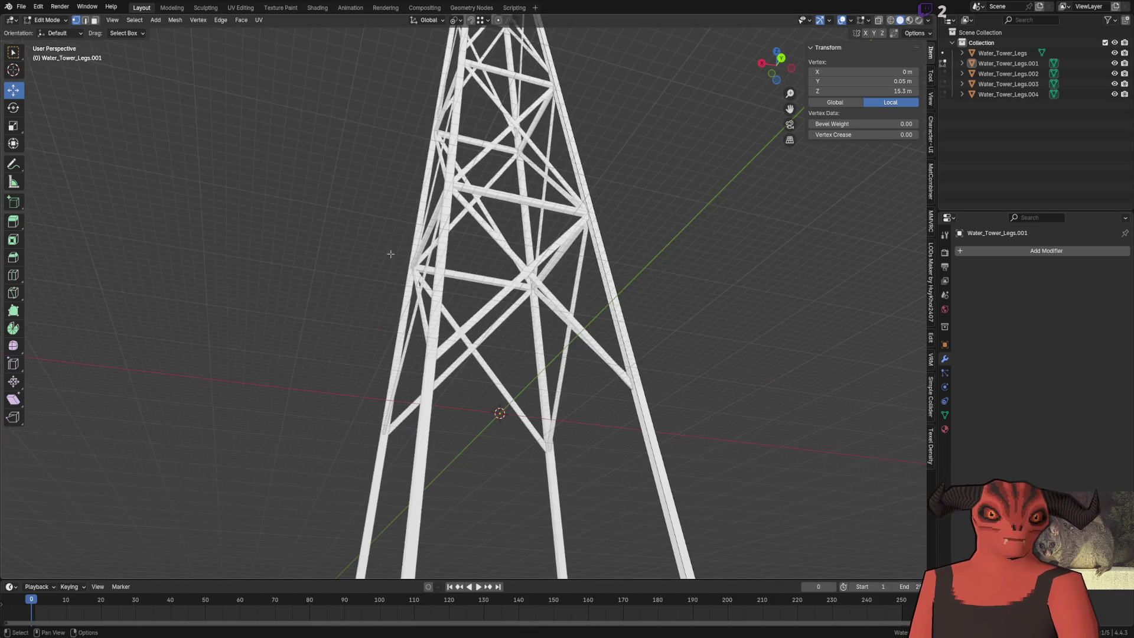
key(alt+Tab)
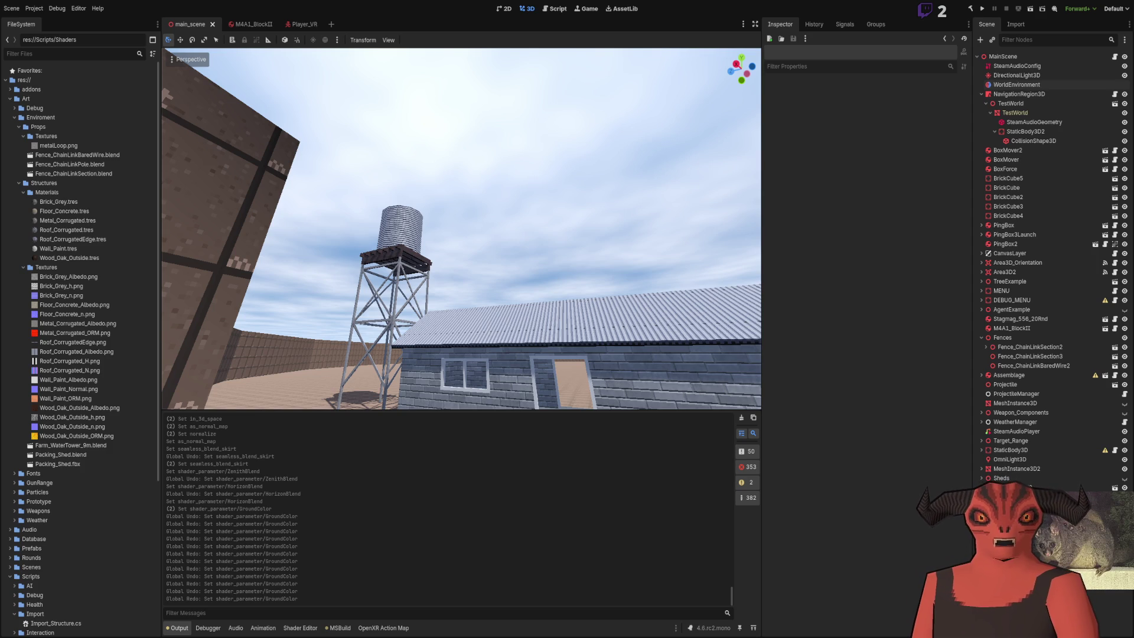
key(alt+Tab)
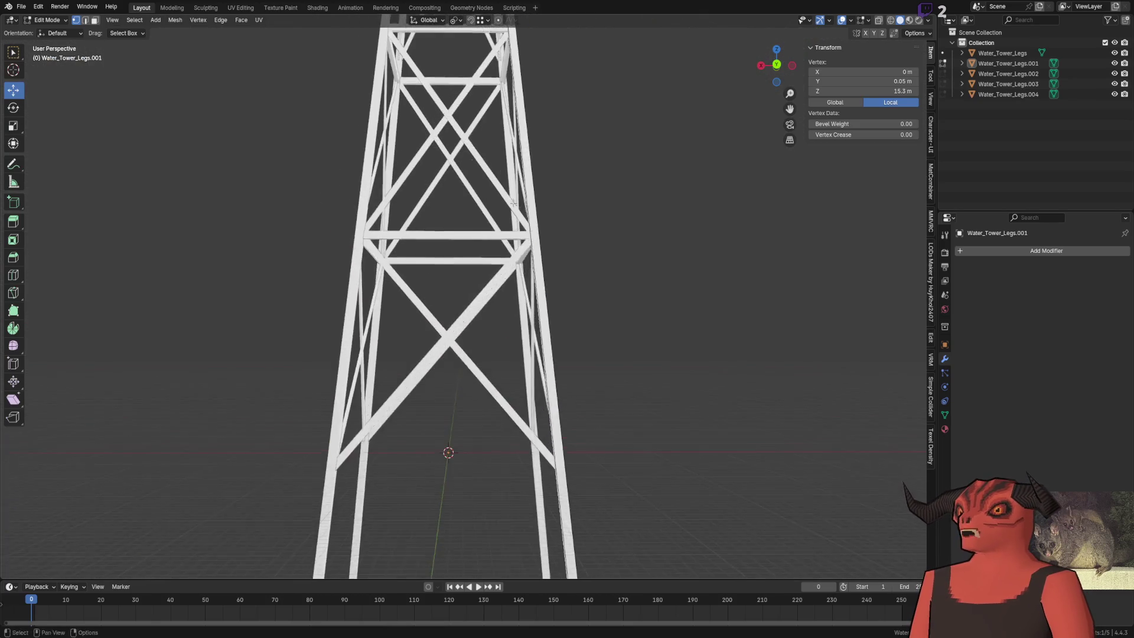
key(alt+Tab)
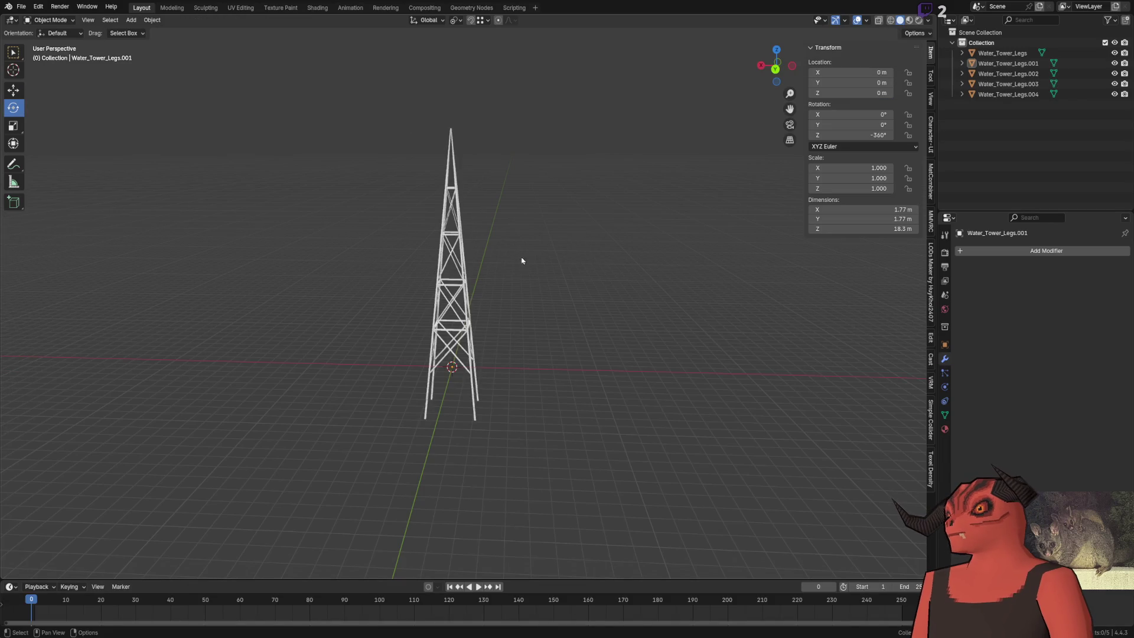
scroll(538, 310, up, 5)
key(alt+Tab)
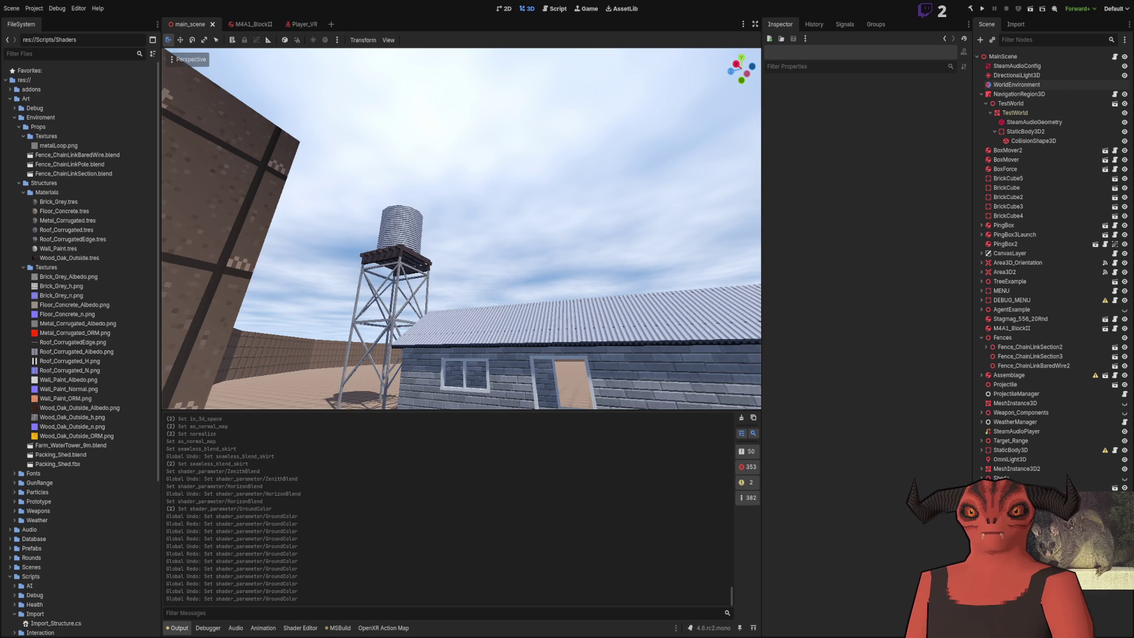
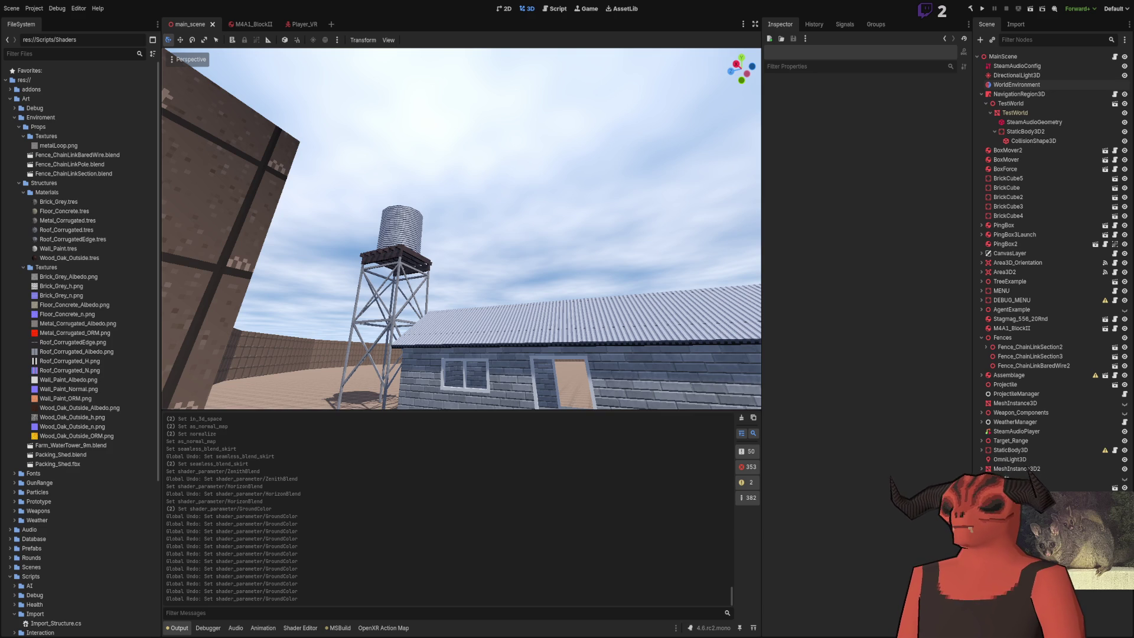
Step: Select the Water_Tower_Legs.002 leg object and enter Edit Mode on its mesh
scroll(286, 303, down, 3)
scroll(349, 175, up, 6)
scroll(362, 319, down, 5)
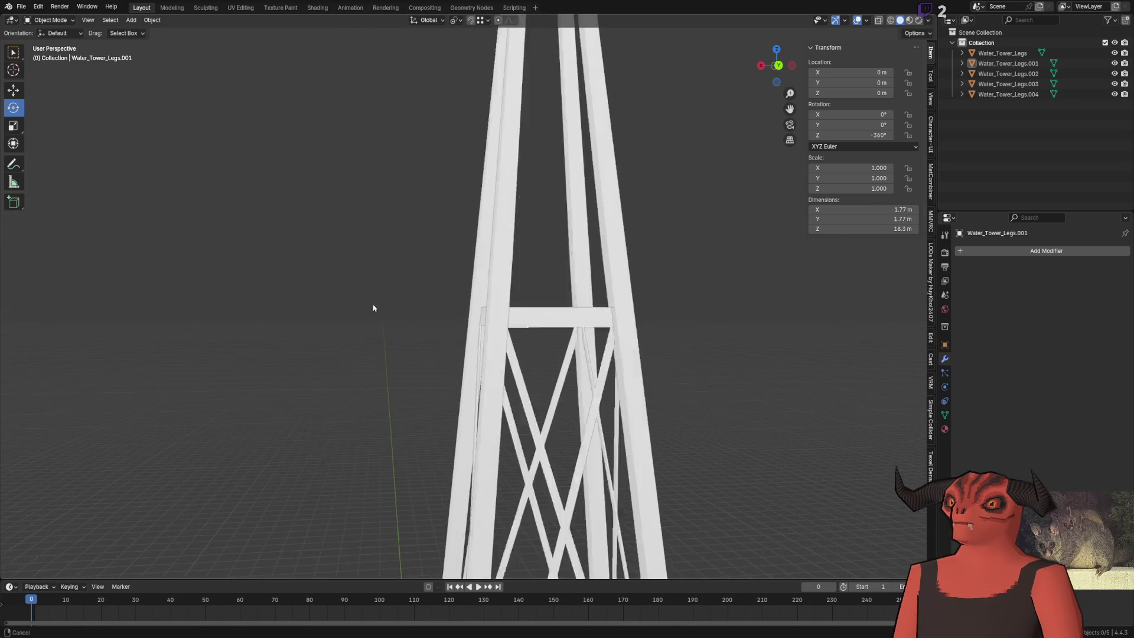
scroll(513, 367, up, 4)
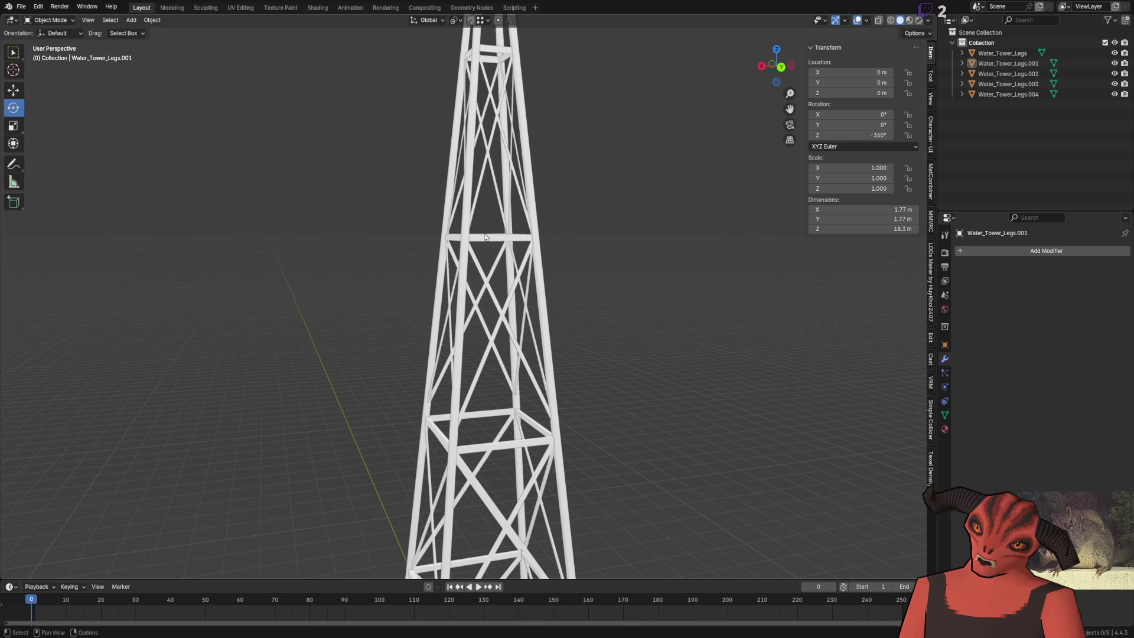
mouse_move(485, 237)
mouse_down()
mouse_move(417, 261)
mouse_move(380, 250)
mouse_move(509, 380)
mouse_move(461, 388)
mouse_up()
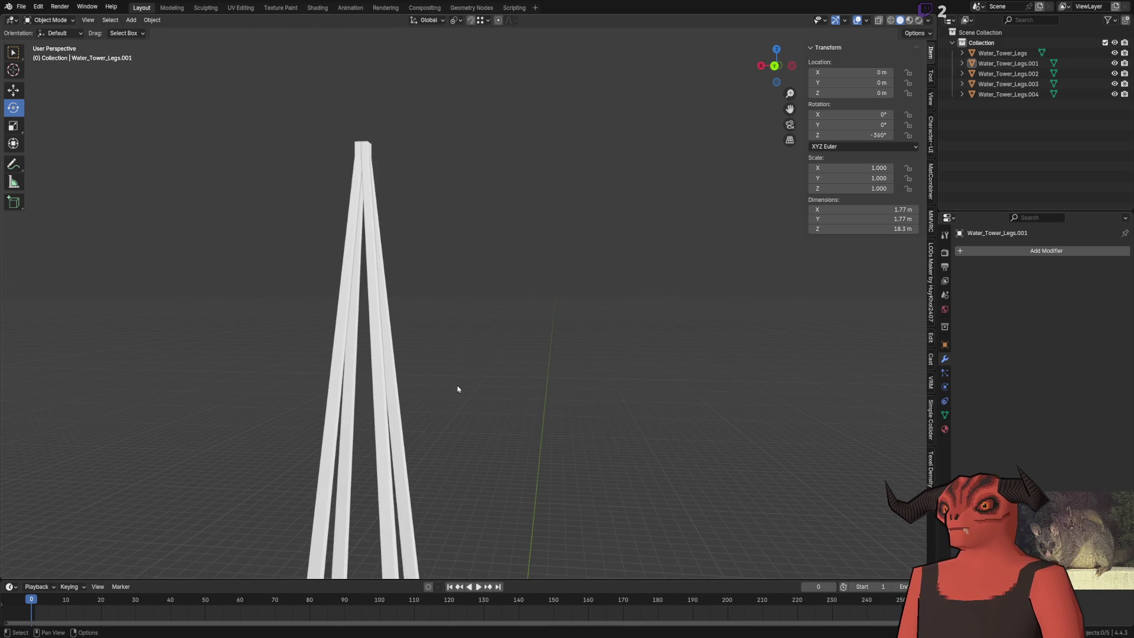
click(364, 335)
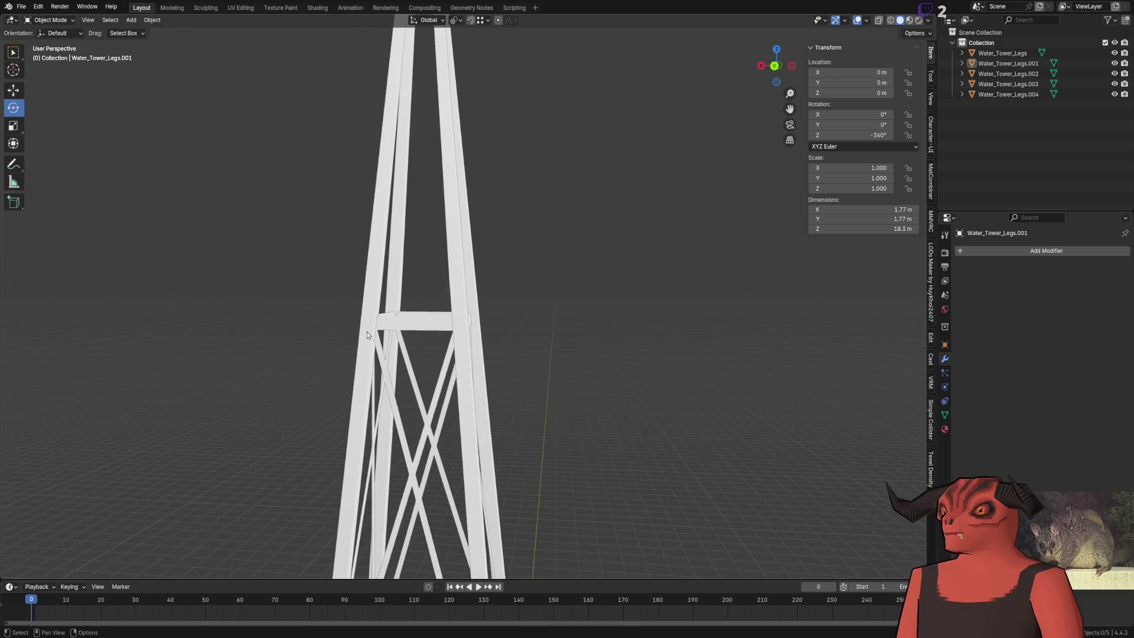
key(Tab)
Step: Orbit and zoom to inspect the upper crossbar and the selected vertex at the tower top
drag(377, 275, 411, 322)
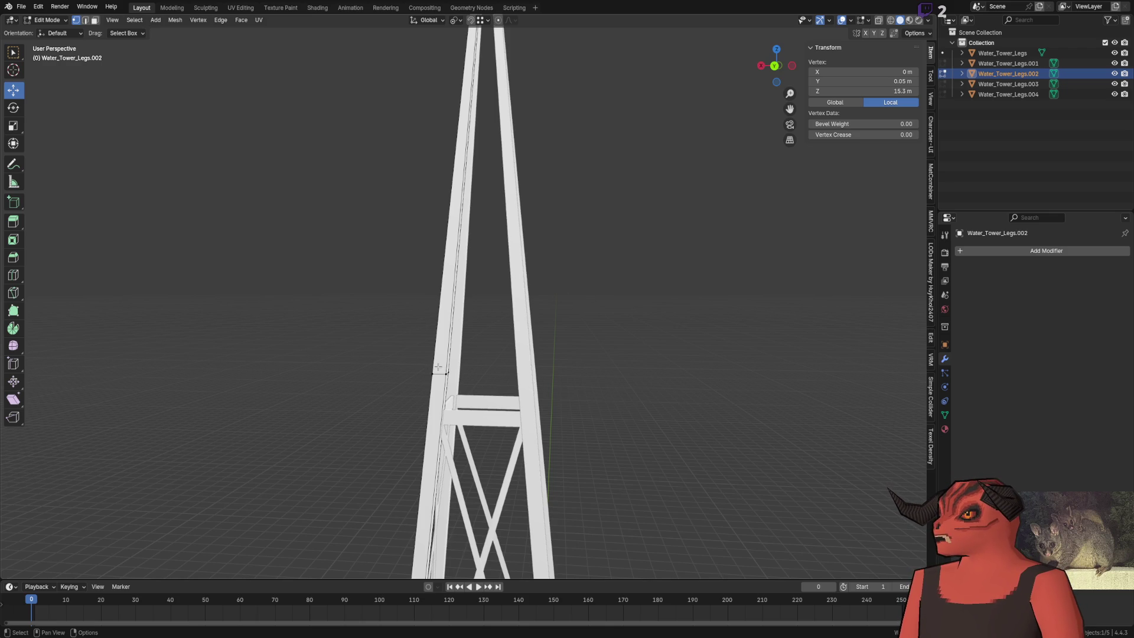
drag(537, 399, 468, 240)
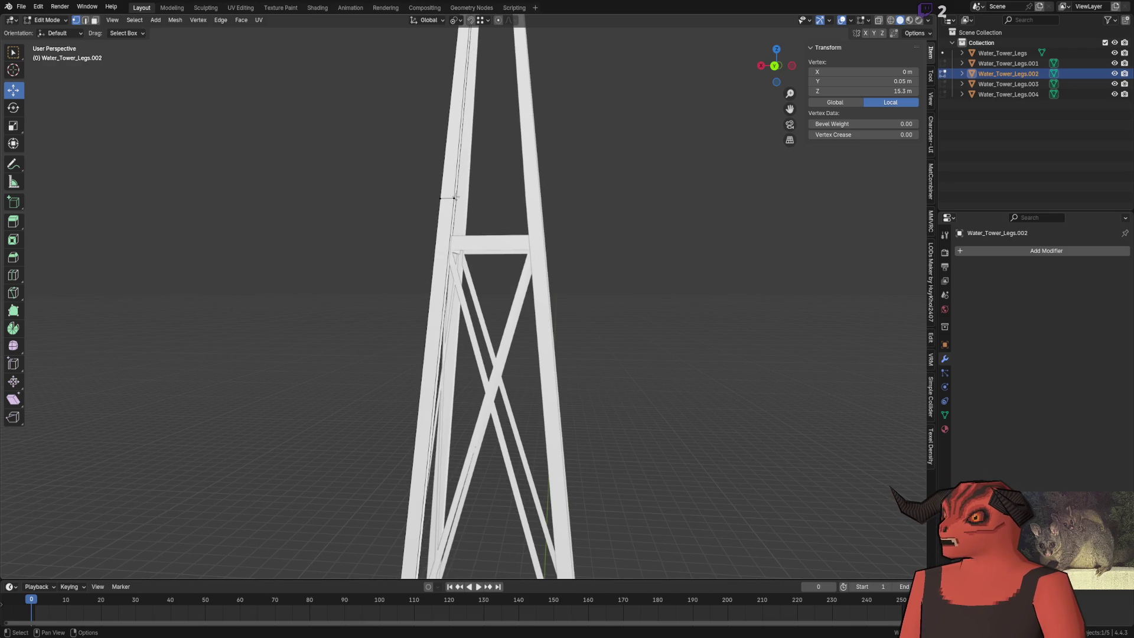
scroll(478, 237, down, 2)
drag(484, 254, 514, 334)
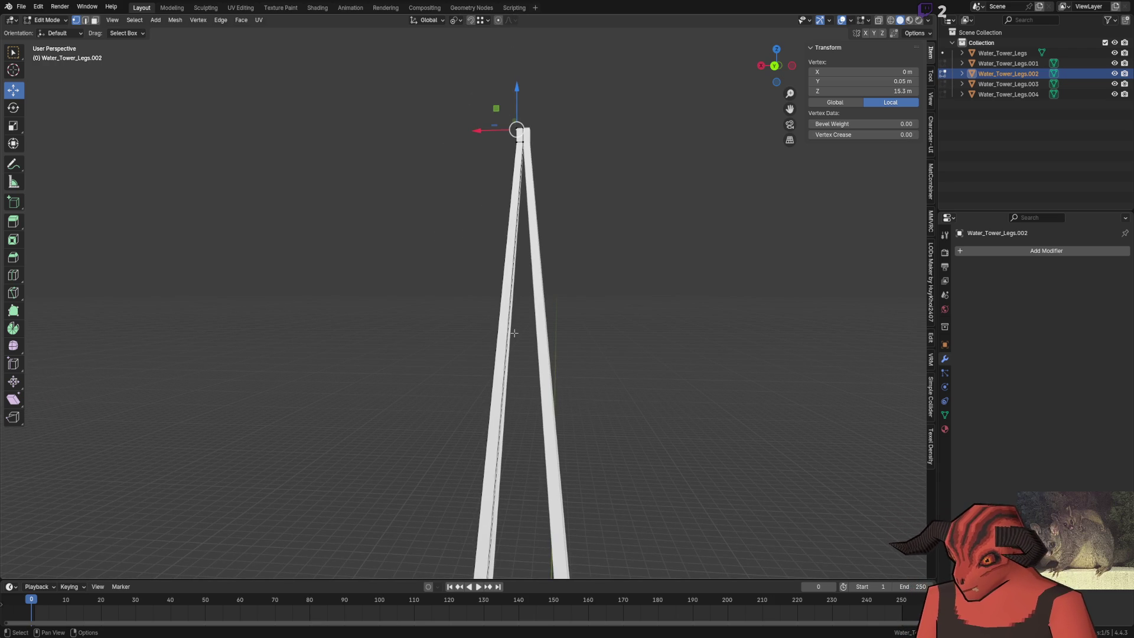
key(alt+Tab)
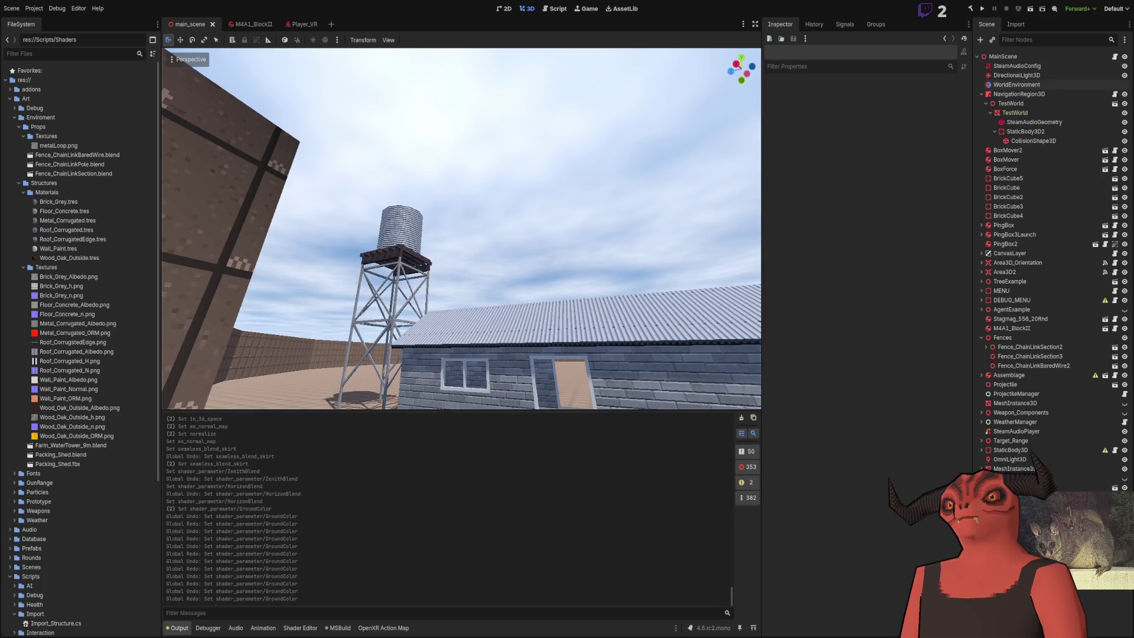
key(alt+Tab)
scroll(443, 299, up, 2)
scroll(449, 264, down, 2)
mouse_move(450, 264)
mouse_down()
mouse_move(460, 254)
mouse_move(334, 261)
mouse_move(413, 264)
mouse_up()
scroll(471, 267, up, 3)
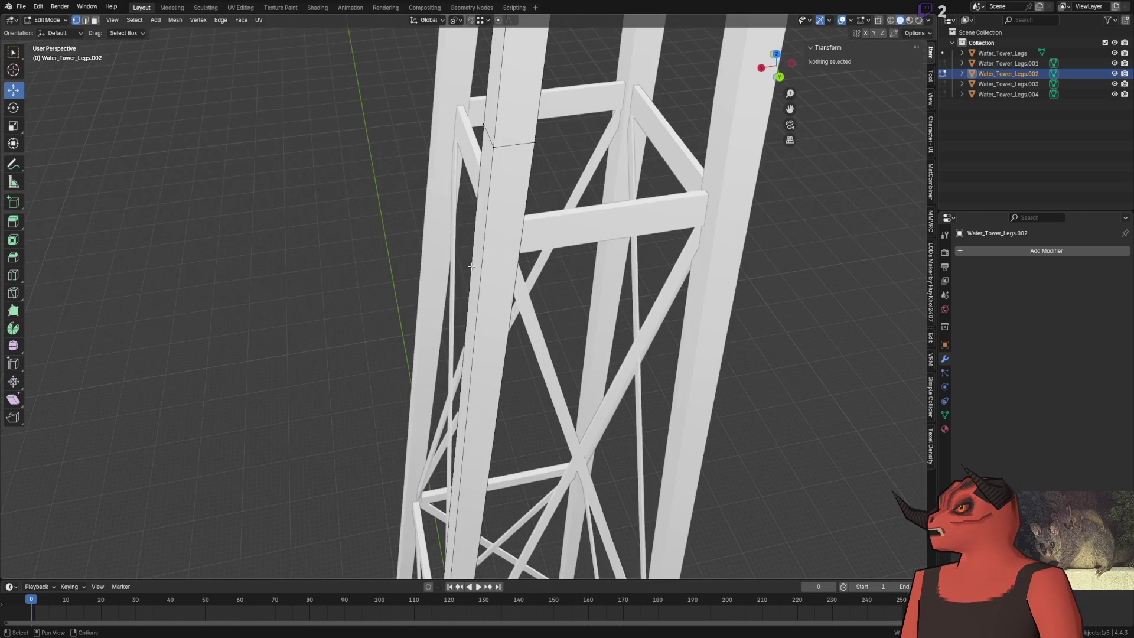
scroll(471, 267, down, 3)
scroll(509, 324, down, 3)
scroll(407, 228, up, 3)
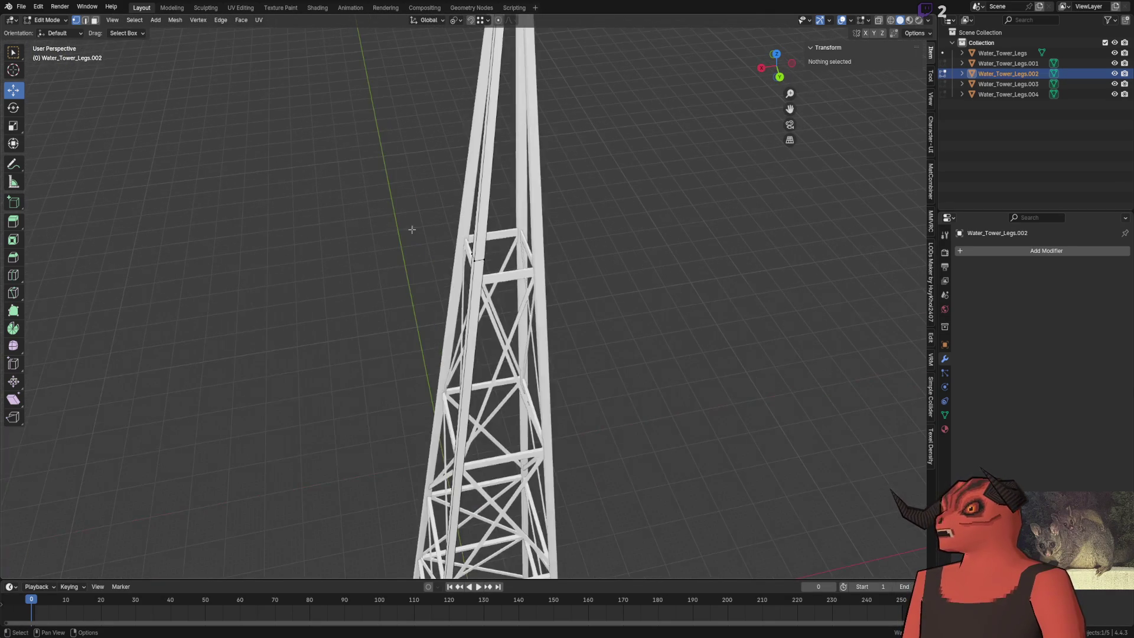
drag(407, 228, 375, 441)
drag(417, 337, 407, 413)
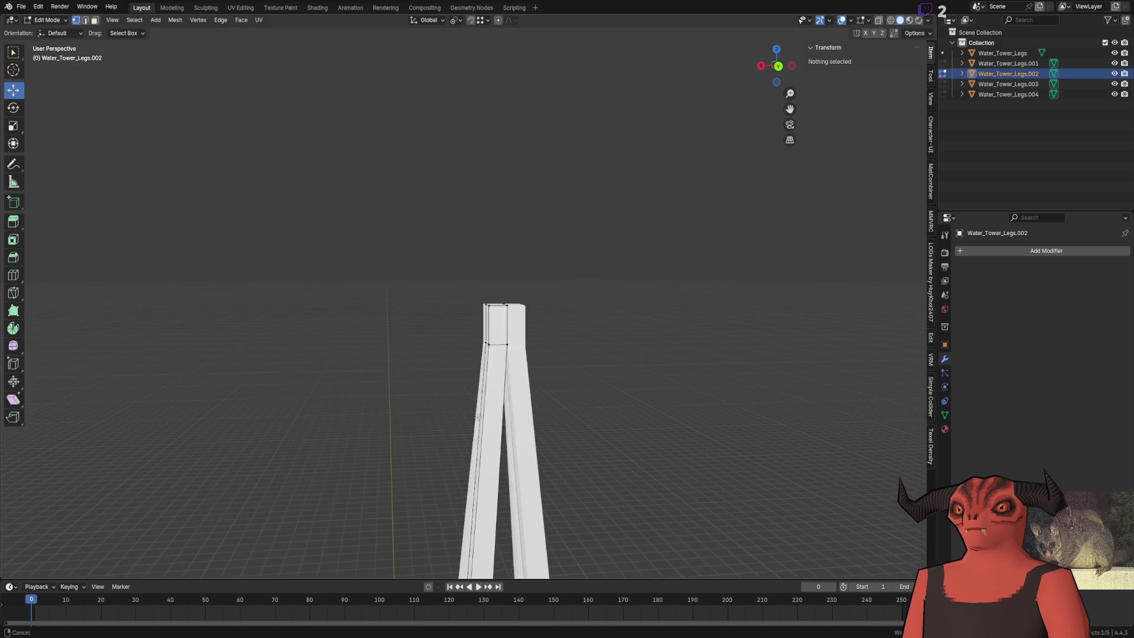
mouse_move(476, 404)
mouse_down()
mouse_move(610, 387)
mouse_move(532, 375)
mouse_move(524, 360)
mouse_move(604, 397)
mouse_move(508, 383)
mouse_up()
Step: Duplicate a leg's top face and separate the copy into a new object
key(3)
click(508, 277)
key(shift+d)
key(z)
click(511, 199)
key(p)
click(594, 249)
Step: Edit the new Water_Tower_Legs.005 object and shift its face along X and Y
key(Tab)
click(508, 198)
key(Tab)
key(2)
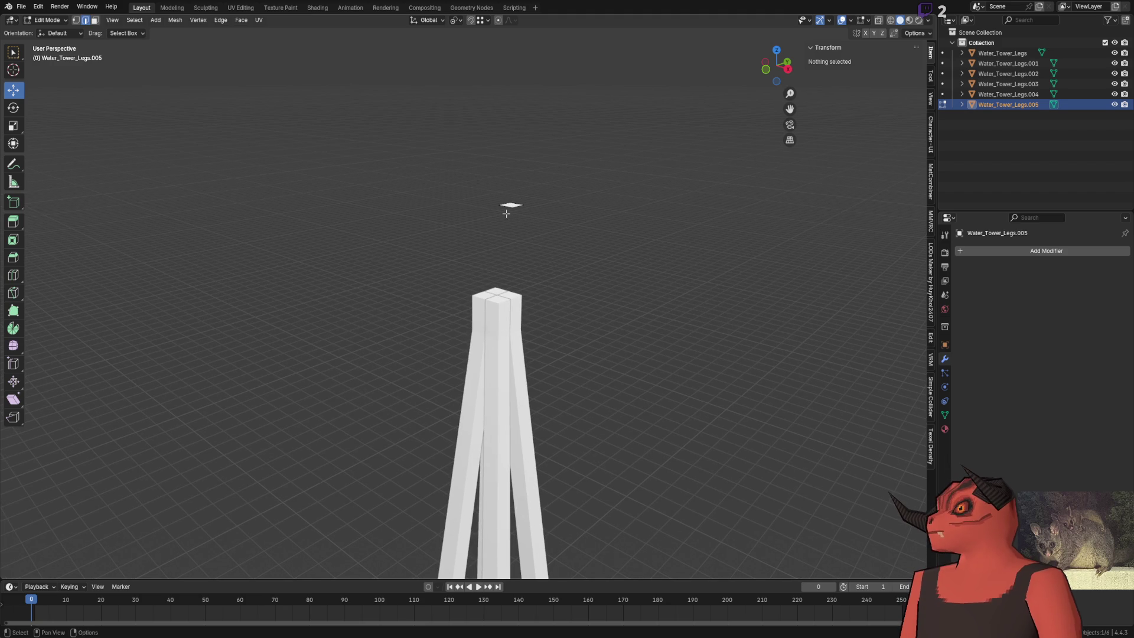
key(a)
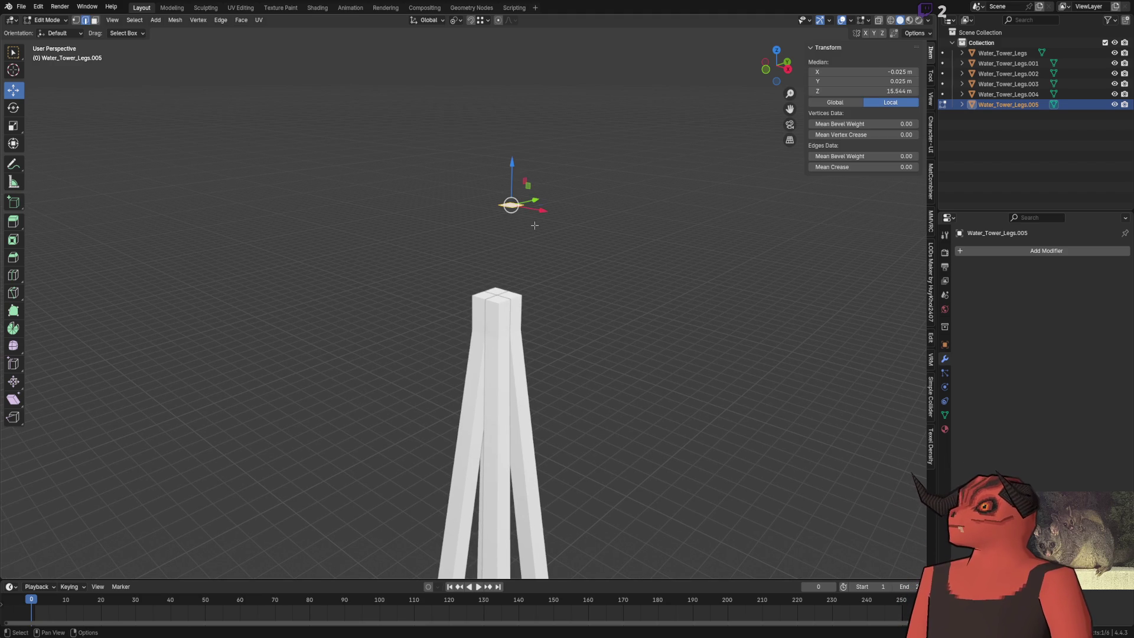
key(KP_Decimal)
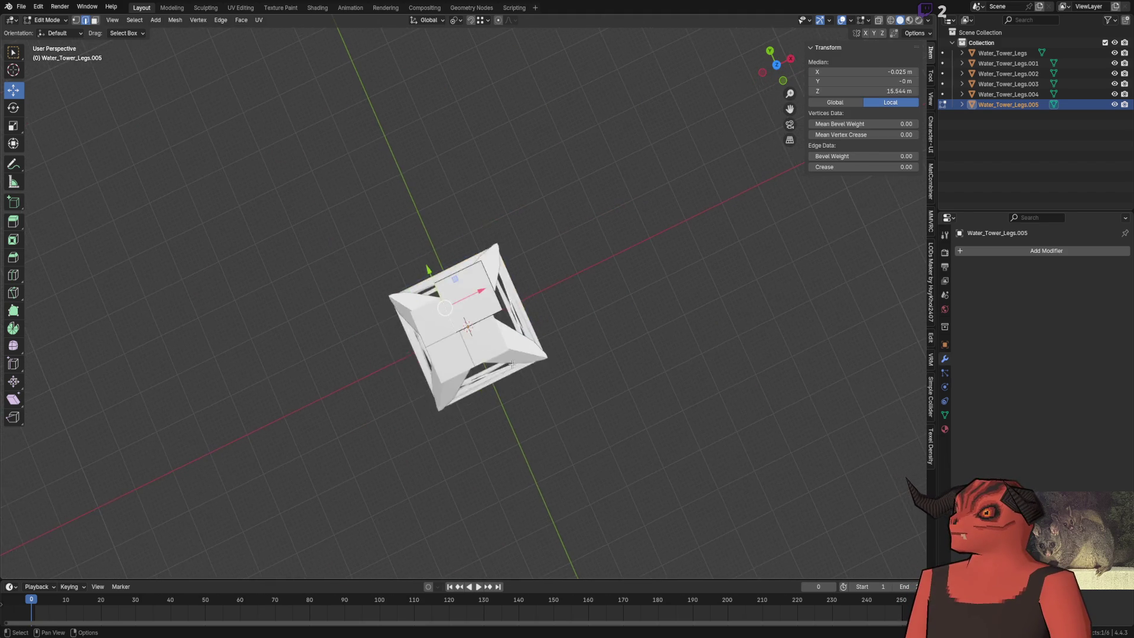
key(g)
key(x)
click(442, 354)
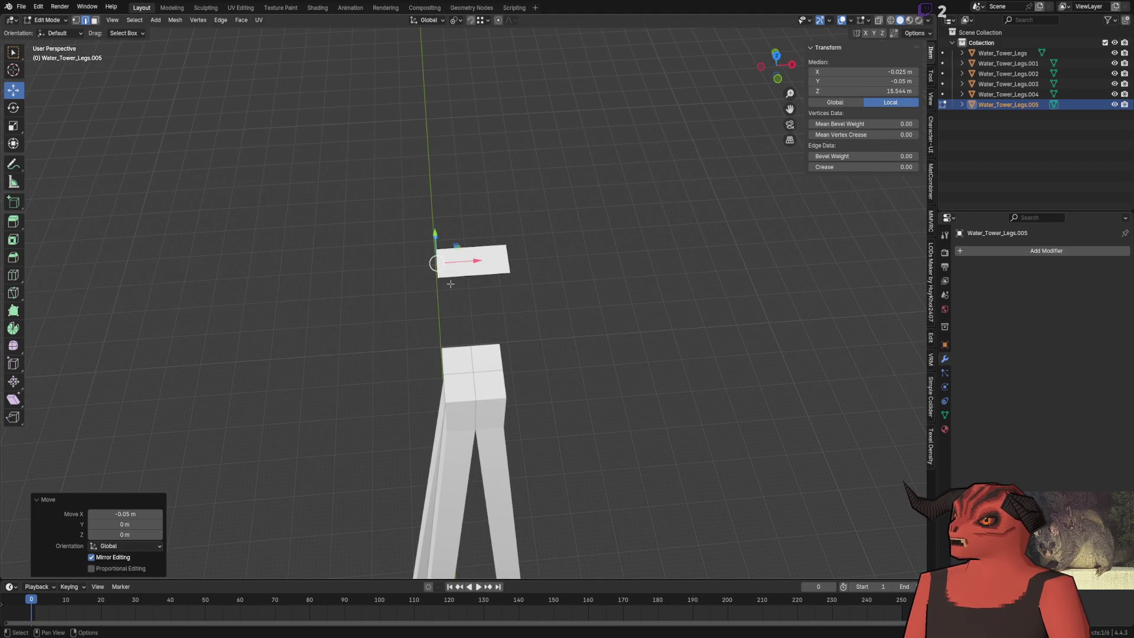
key(g)
key(y)
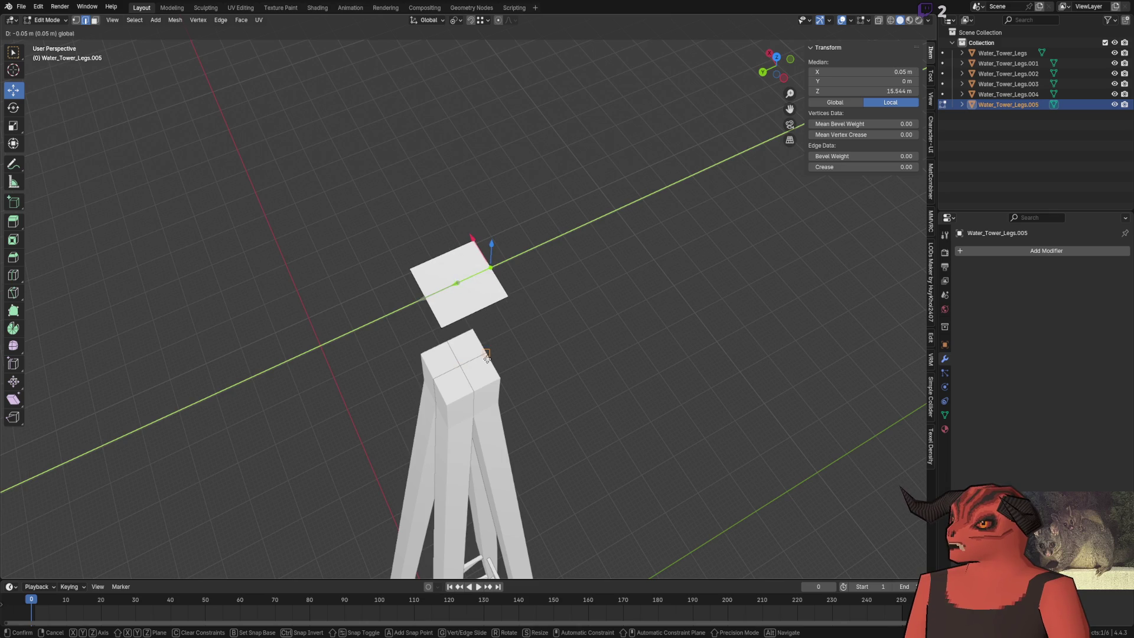
click(474, 357)
Step: Lower the flat face onto the tower top and scale it up about 1.747 times
key(3)
click(450, 213)
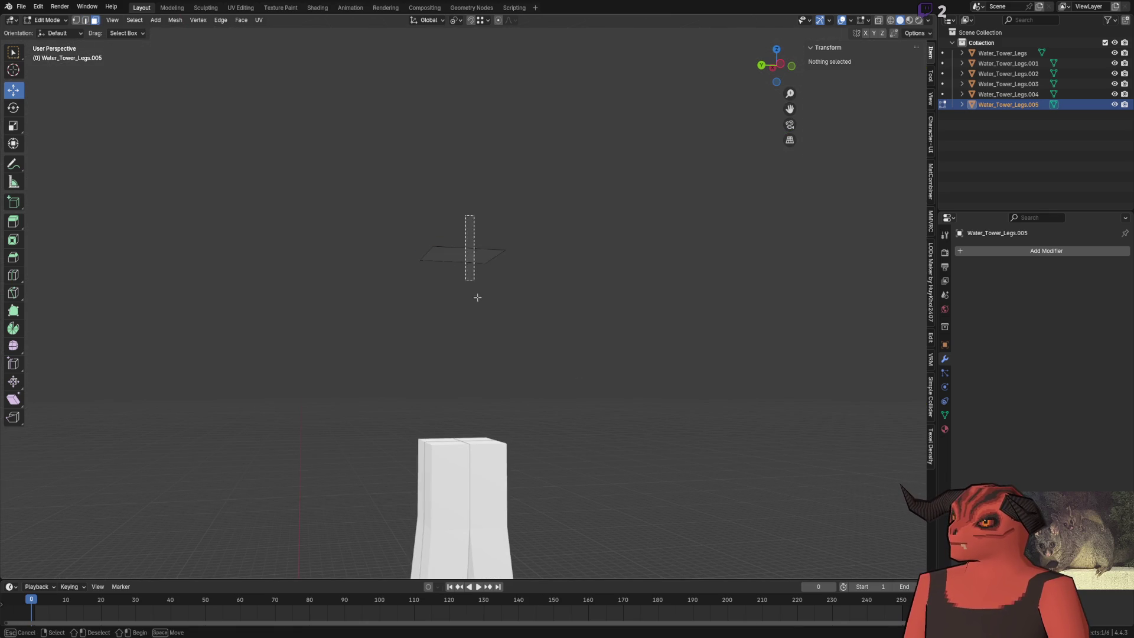
click(462, 254)
key(g)
key(z)
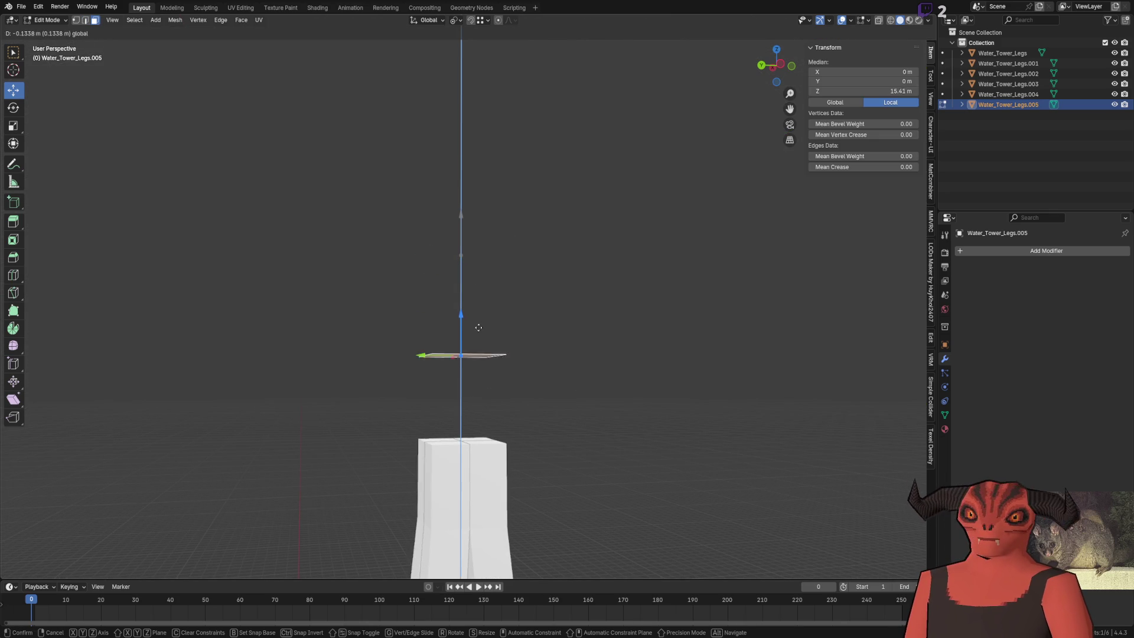
click(464, 444)
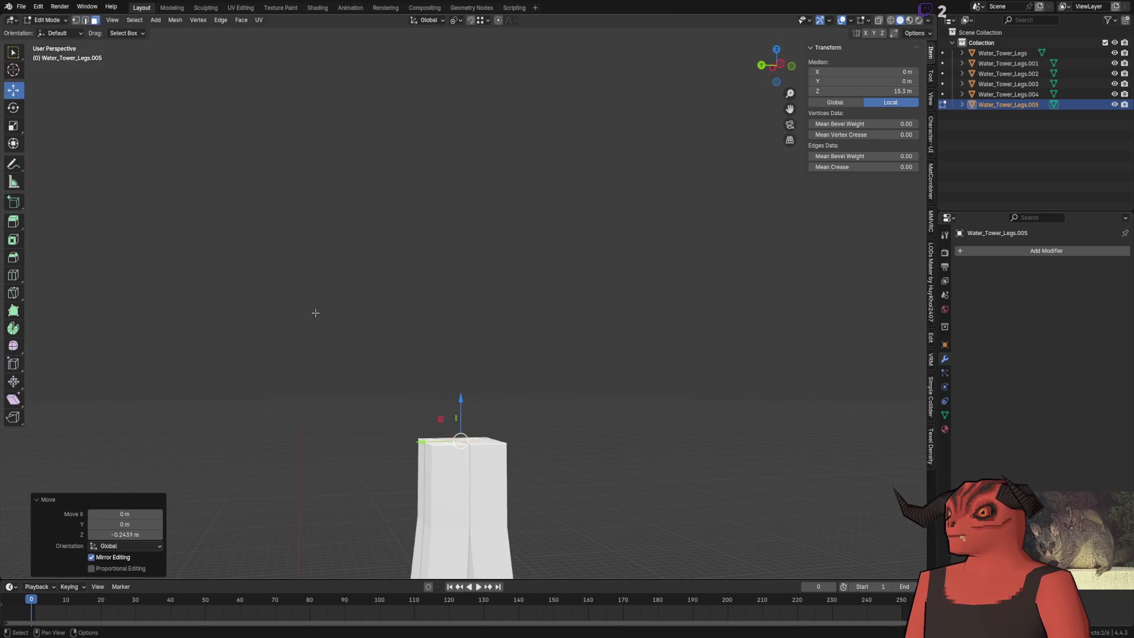
click(13, 125)
drag(455, 370, 336, 430)
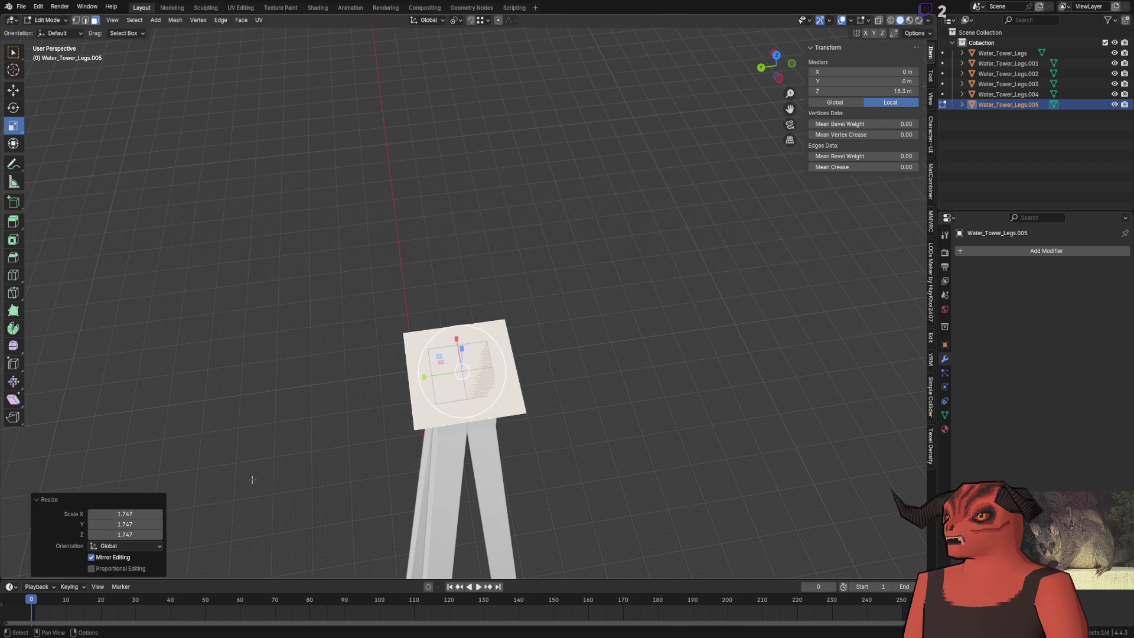
Step: Set the face's resize to a uniform 1.5 on X, Y and Z
click(131, 512)
key(Tab)
text(1.5)
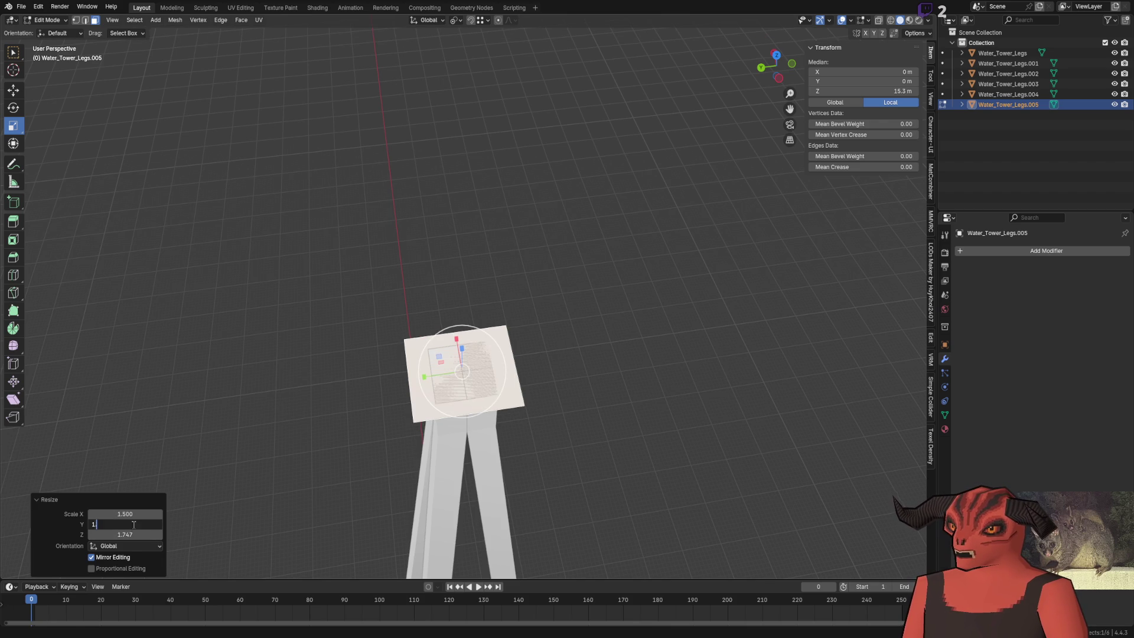
key(Tab)
text(1.5)
key(Return)
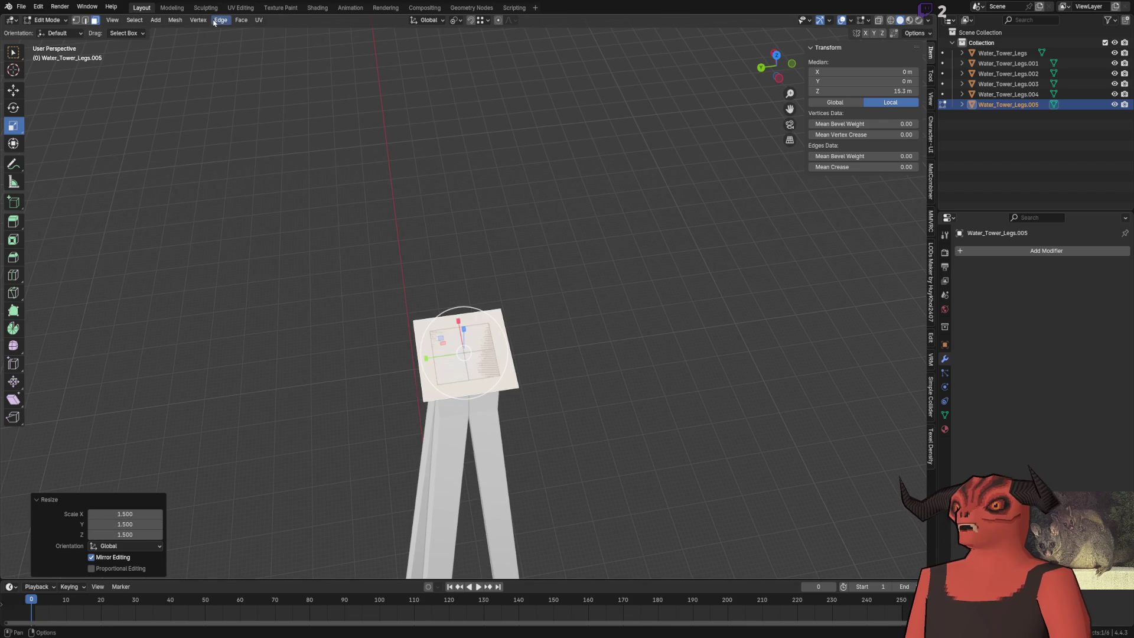
Step: Flip the face's normals and select the whole connected box with Ctrl+L
click(175, 19)
click(255, 191)
click(482, 263)
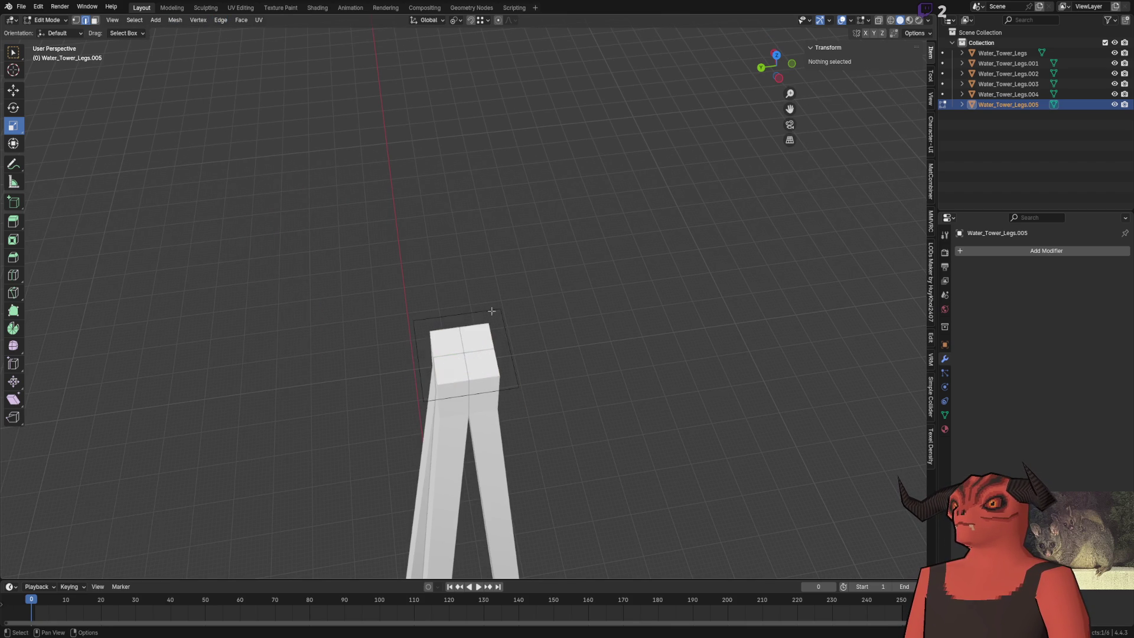
click(456, 388)
key(2)
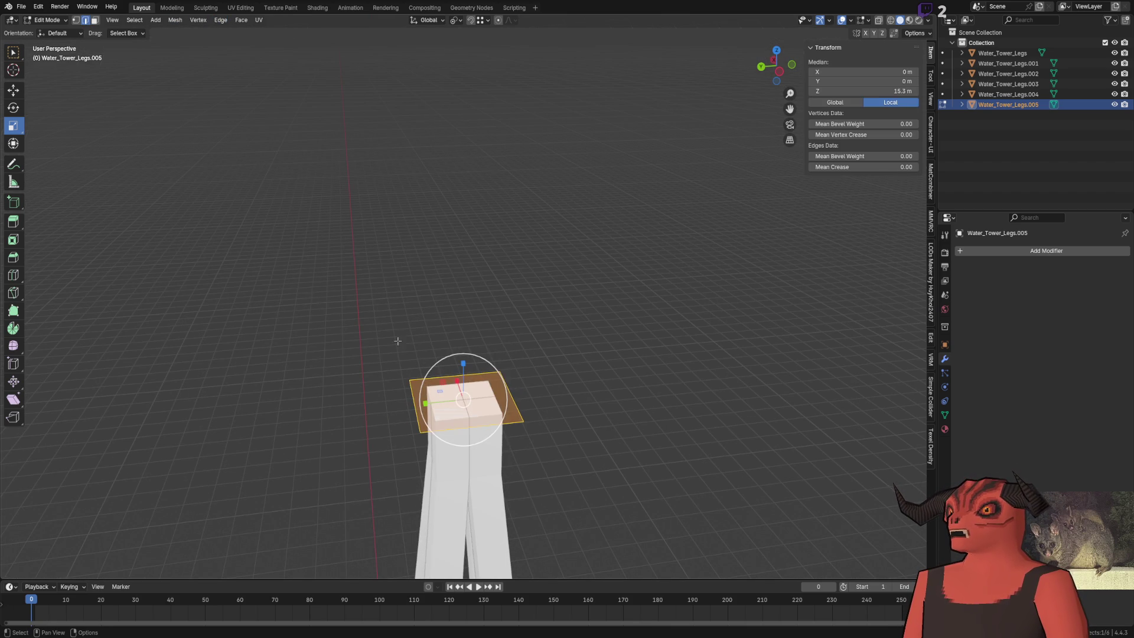
click(13, 90)
key(3)
key(ctrl+l)
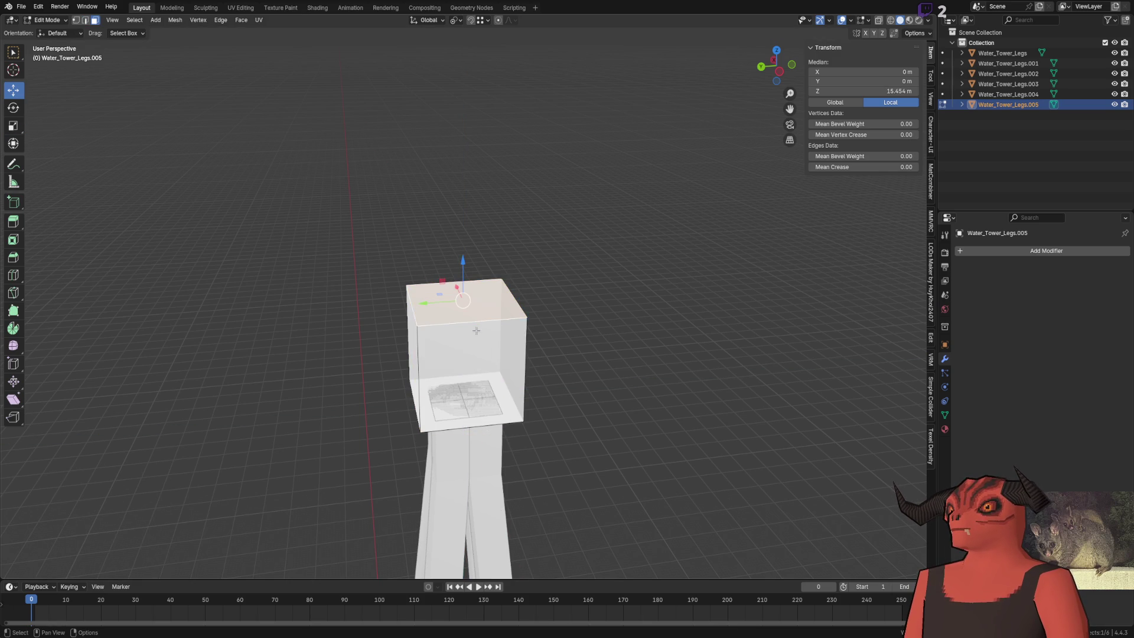
click(174, 19)
Step: Flip the box's normals outward and select its top face from a side-on view
mouse_move(224, 194)
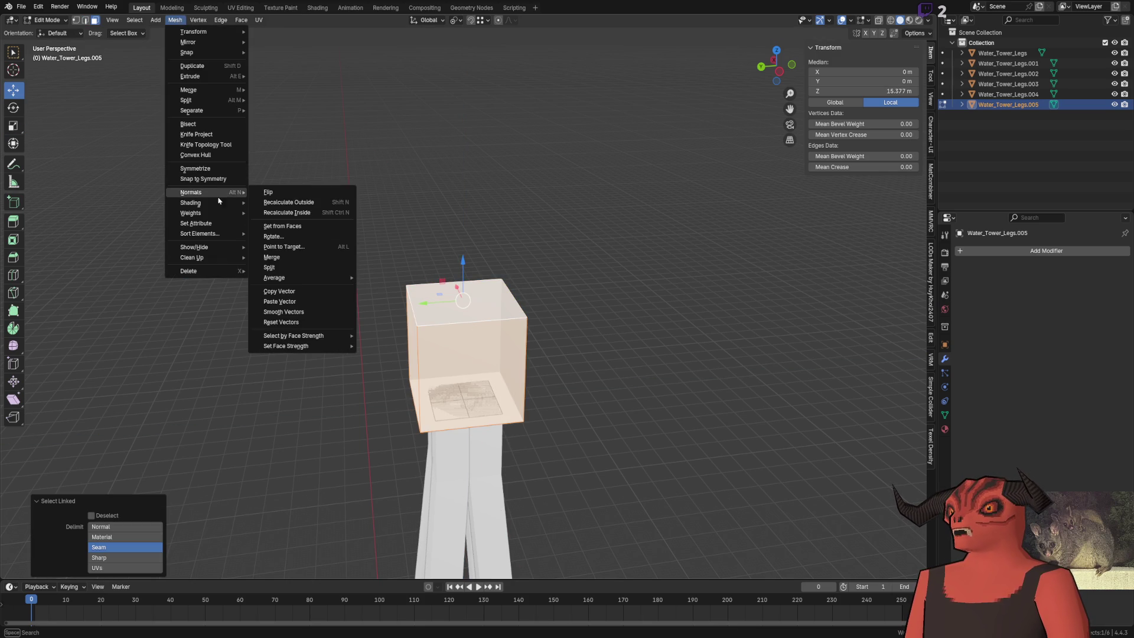
click(266, 195)
click(499, 189)
scroll(473, 334, up, 4)
click(474, 334)
scroll(513, 303, down, 3)
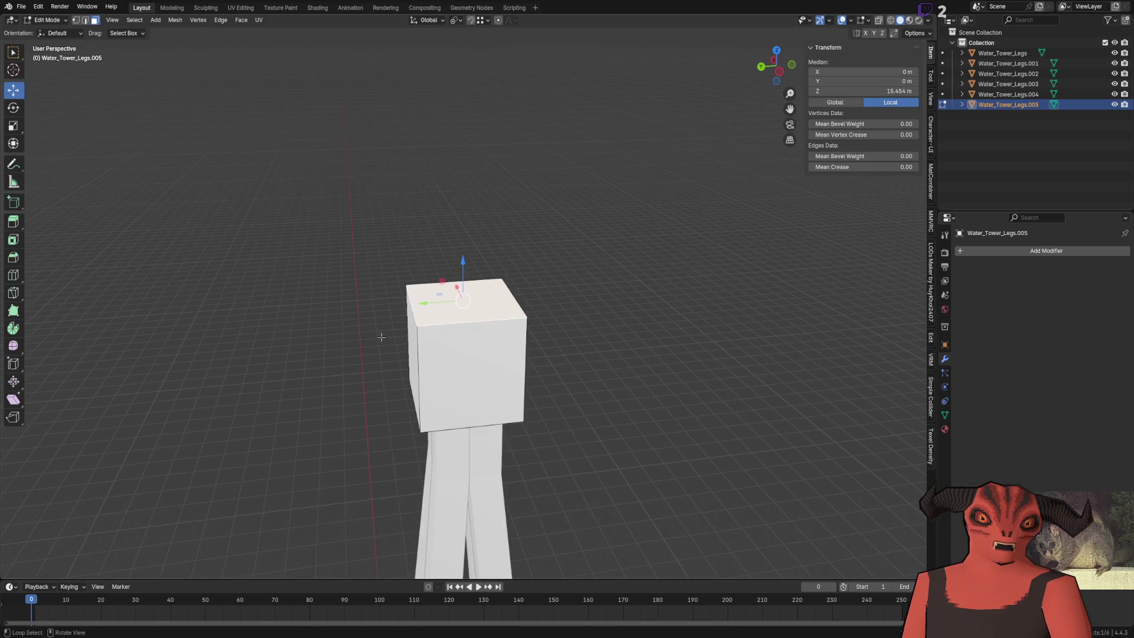
scroll(514, 304, down, 6)
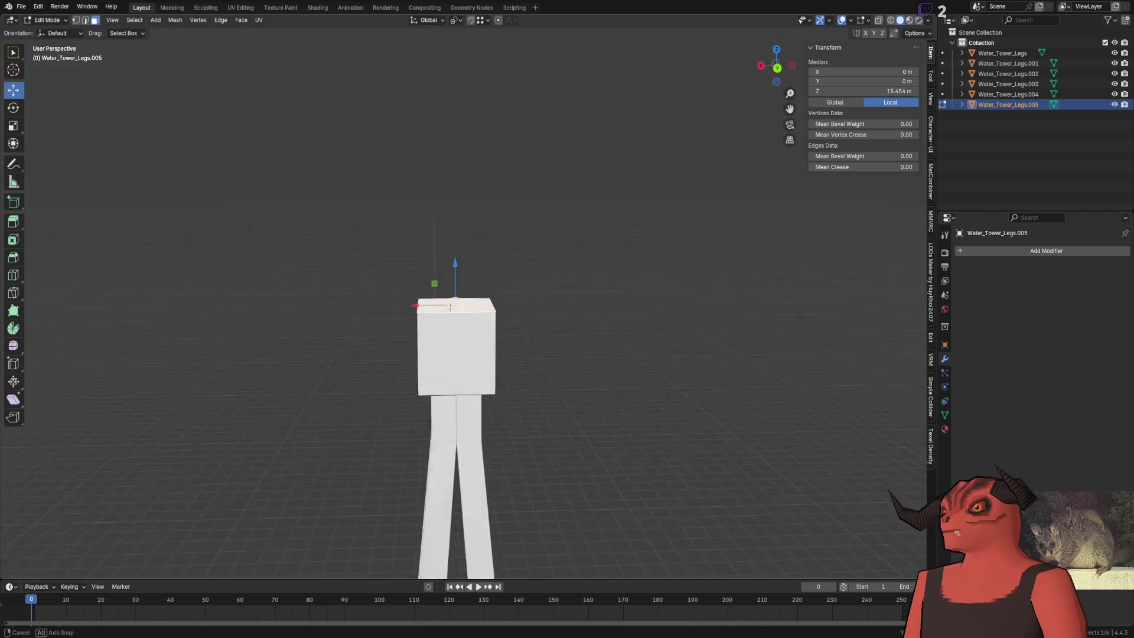
scroll(475, 340, up, 4)
drag(474, 341, 562, 307)
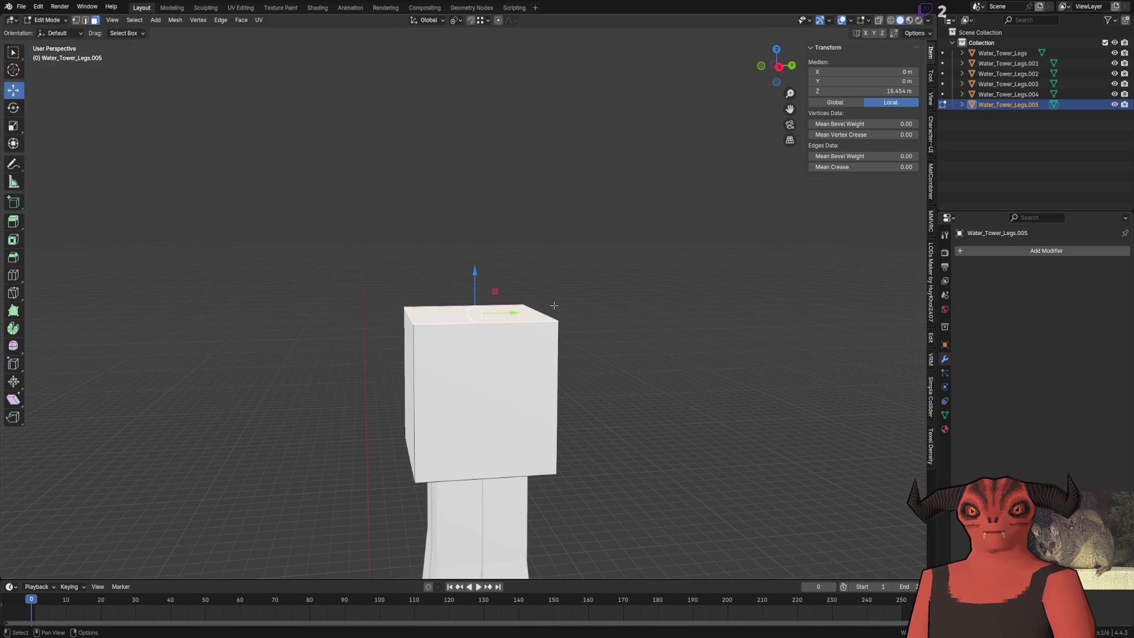
scroll(554, 305, up, 3)
scroll(551, 273, down, 3)
Step: Move the top face down and settle its Move Z offset at 0.05 m for a thin slab
drag(473, 248, 484, 390)
mouse_move(152, 535)
mouse_down()
mouse_move(134, 535)
mouse_move(152, 536)
mouse_up()
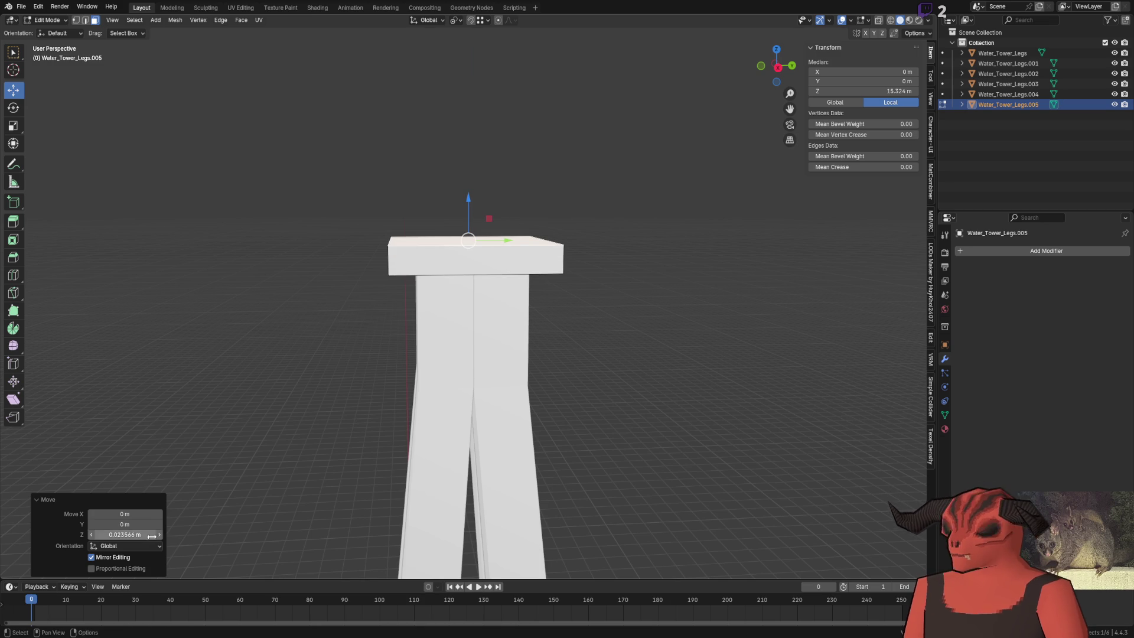
click(152, 535)
text(0.1)
key(Return)
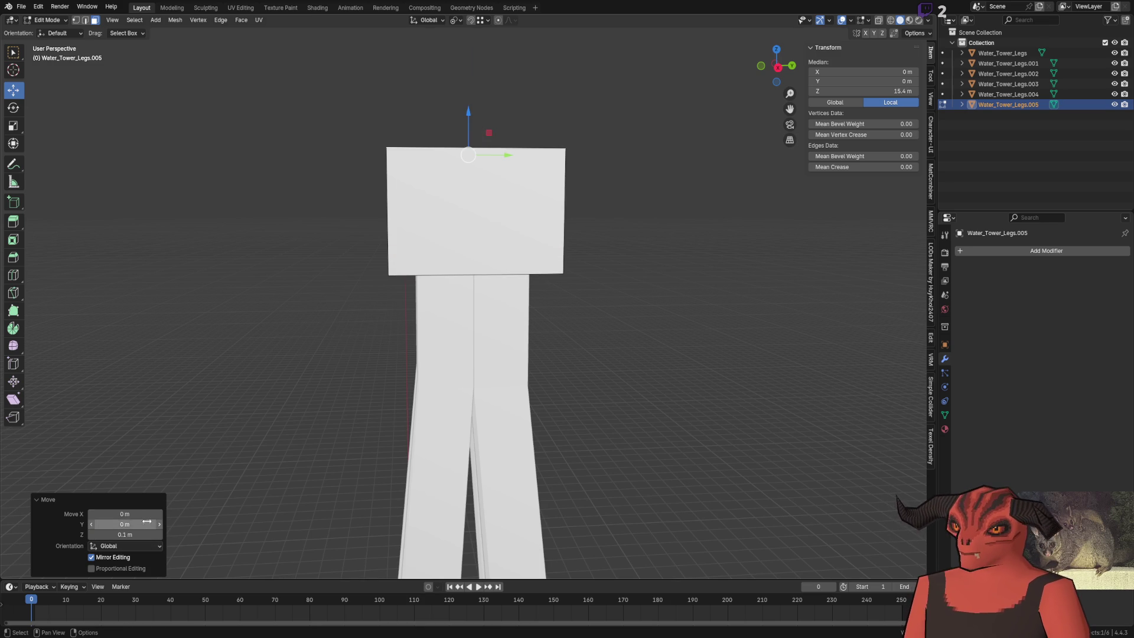
click(142, 535)
text(0.01)
key(Return)
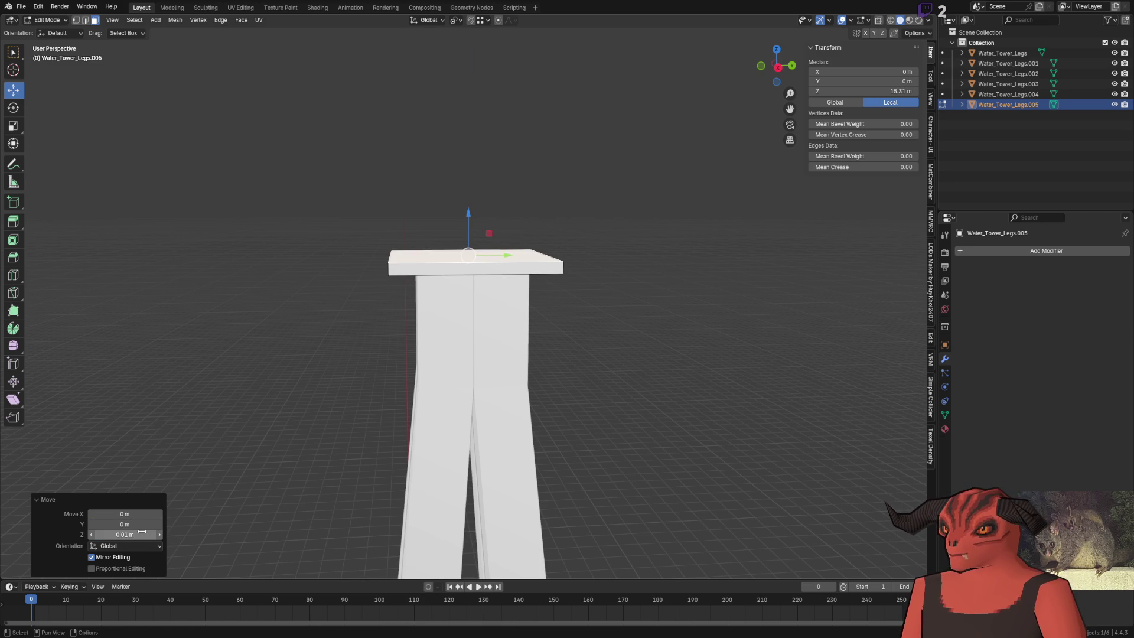
click(141, 534)
text(0.2)
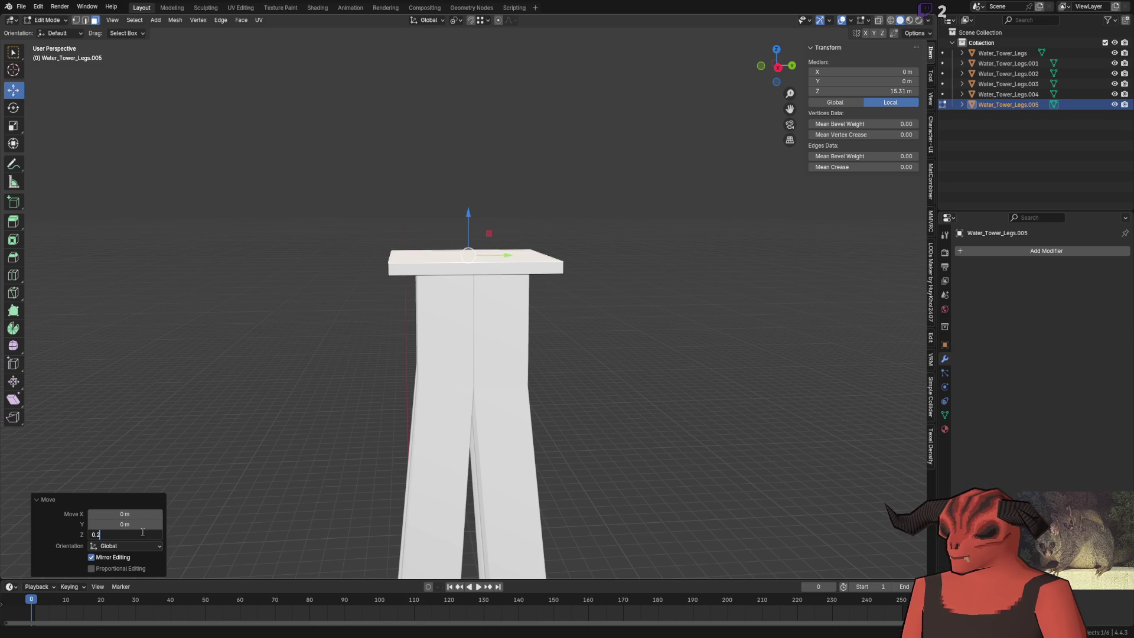
key(Return)
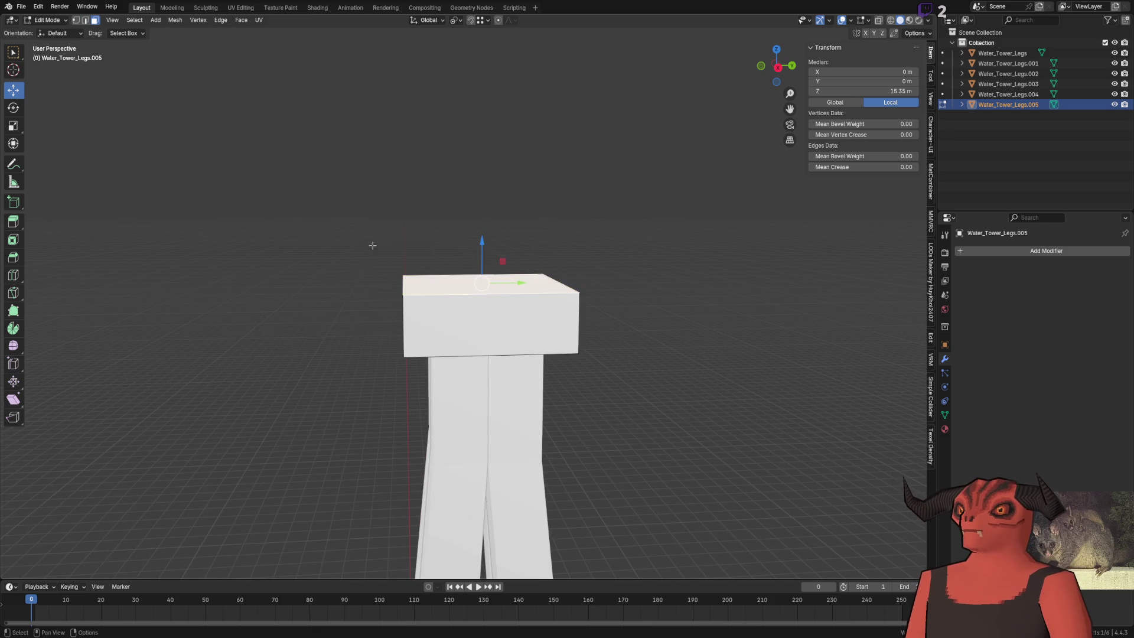
scroll(425, 262, down, 5)
key(shift+space)
key(s)
scroll(575, 306, up, 5)
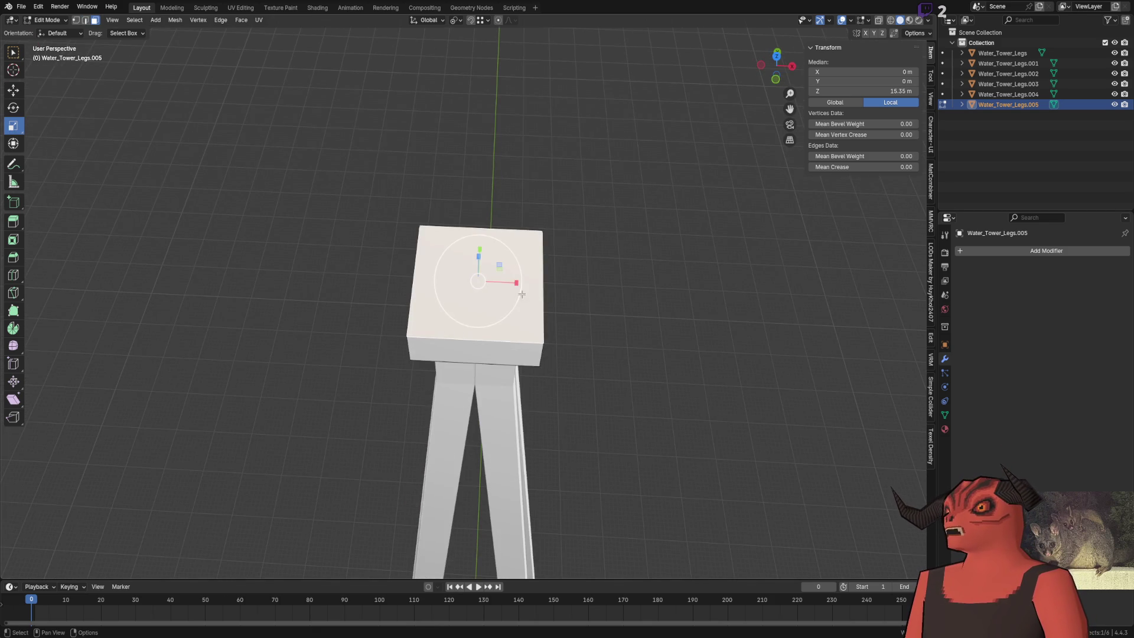
Step: Extrude the top face of the slab upward by 0.05 m
mouse_move(808, 87)
mouse_down()
mouse_move(587, 222)
mouse_move(650, 207)
mouse_move(766, 206)
mouse_move(623, 203)
mouse_move(492, 319)
mouse_up()
key(e)
click(492, 233)
click(137, 534)
click(137, 534)
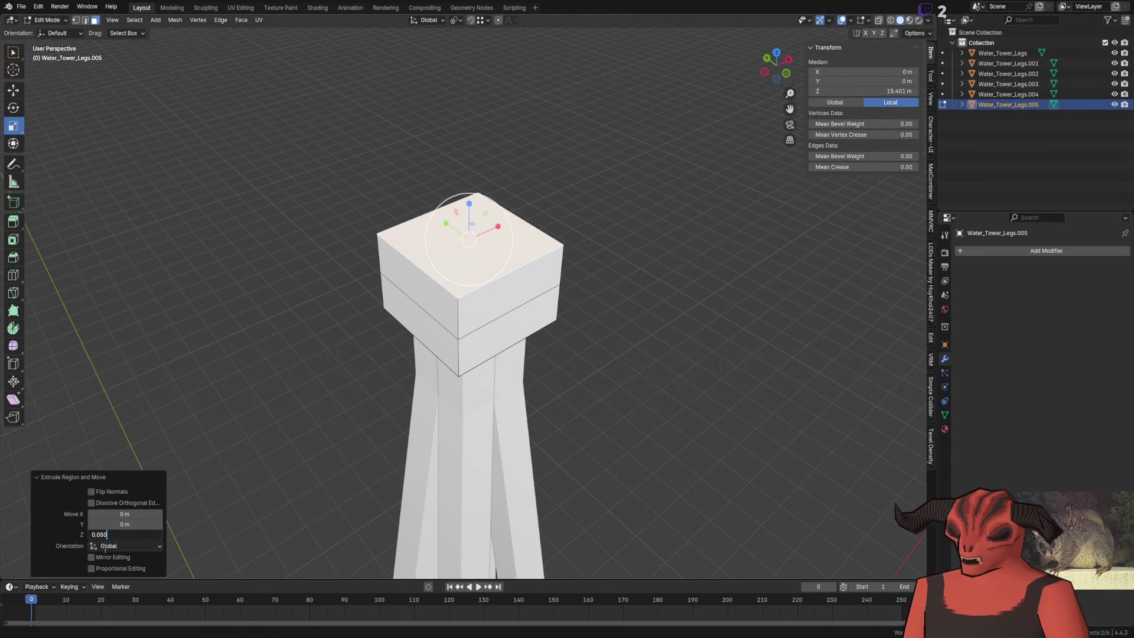
key(Return)
Step: Widen the head's middle edge loop to 1.5 along X
key(2)
mouse_move(464, 291)
mouse_down()
mouse_move(658, 357)
mouse_move(573, 313)
mouse_up()
click(518, 313)
scroll(544, 374, up, 3)
scroll(444, 390, down, 2)
alt+click(445, 391)
drag(410, 366, 390, 367)
key(Escape)
click(135, 514)
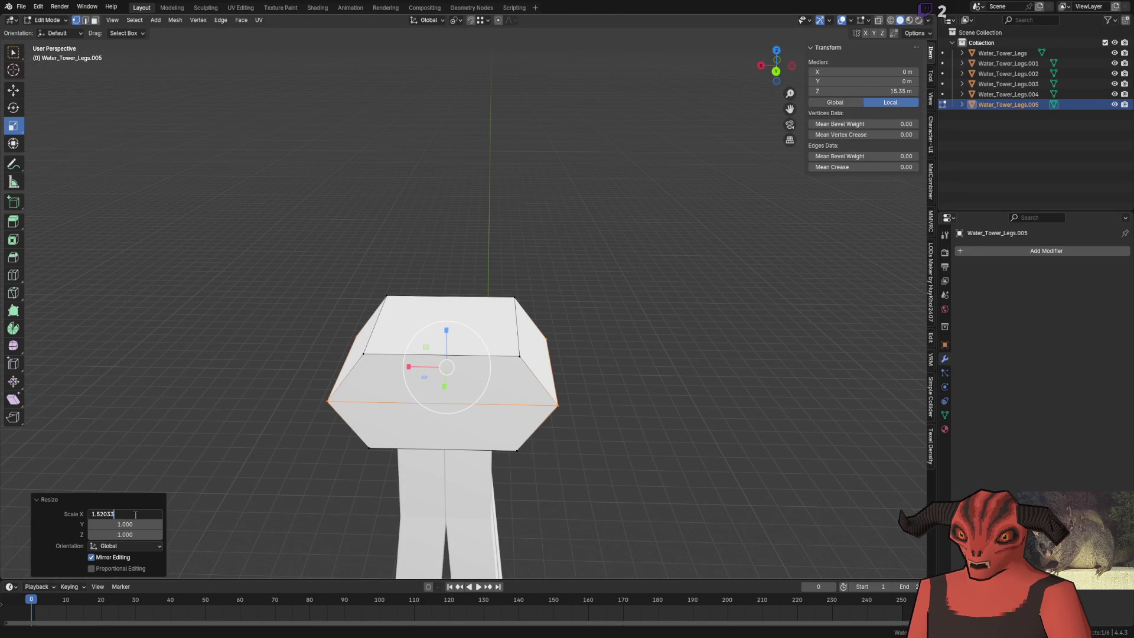
text(1.5)
key(Return)
Step: Extrude the head's top face upward by 0.14 m
click(476, 319)
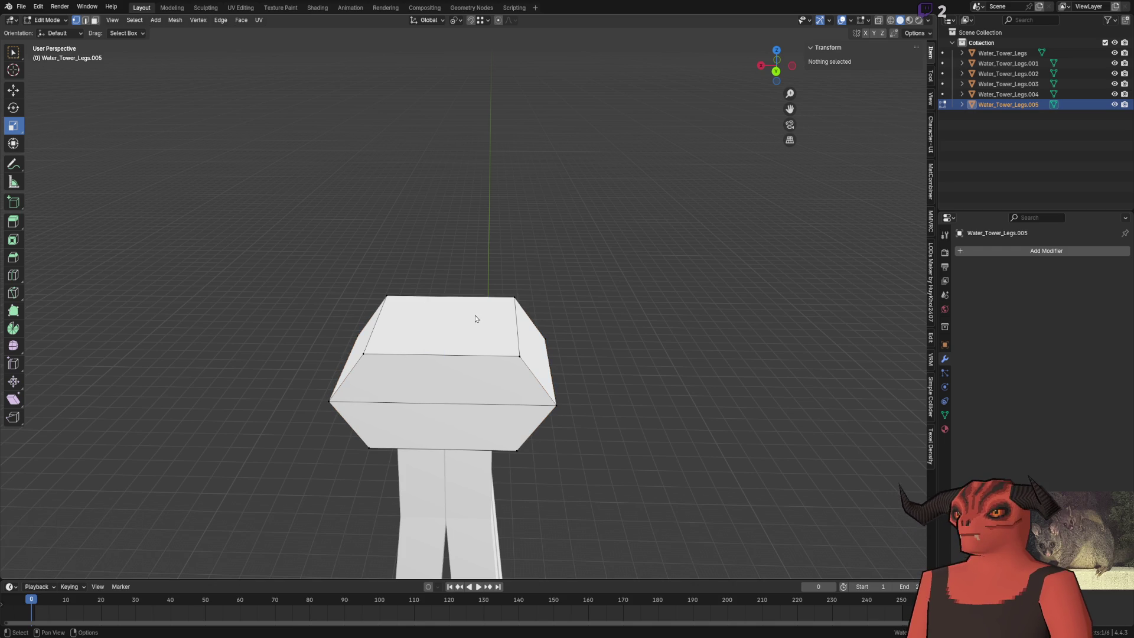
click(479, 331)
key(e)
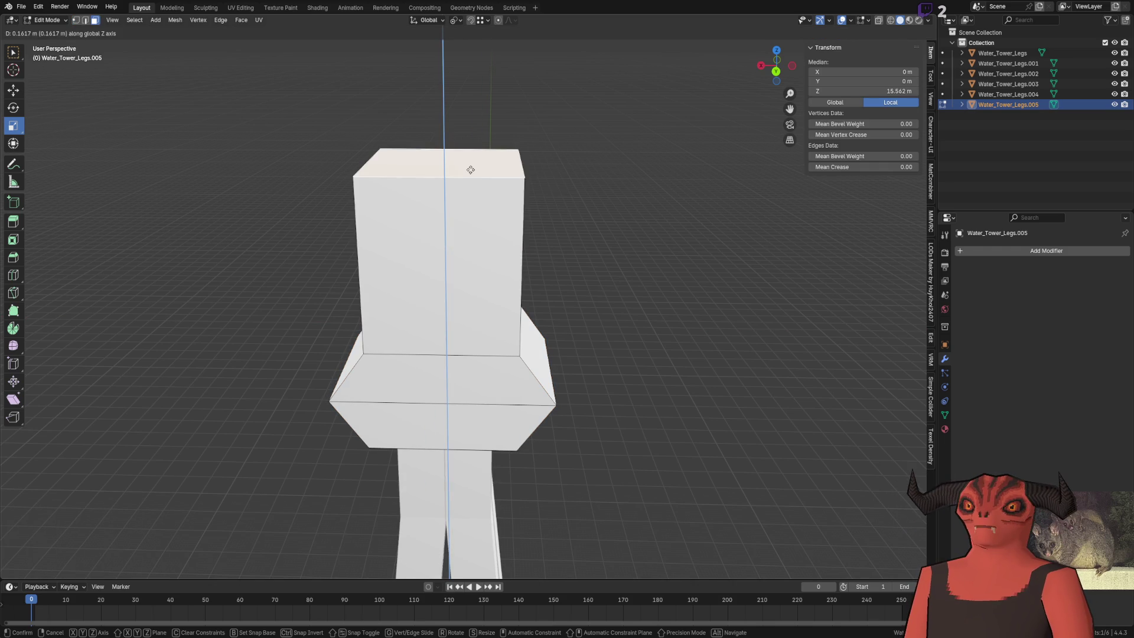
click(471, 177)
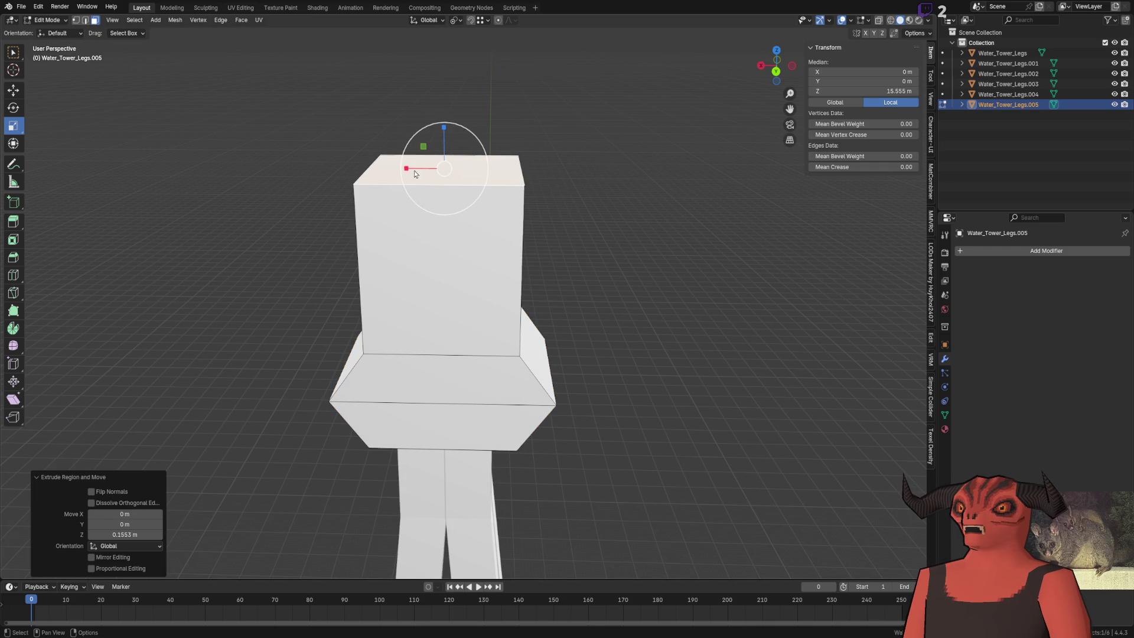
key(ctrl+z)
key(e)
click(322, 301)
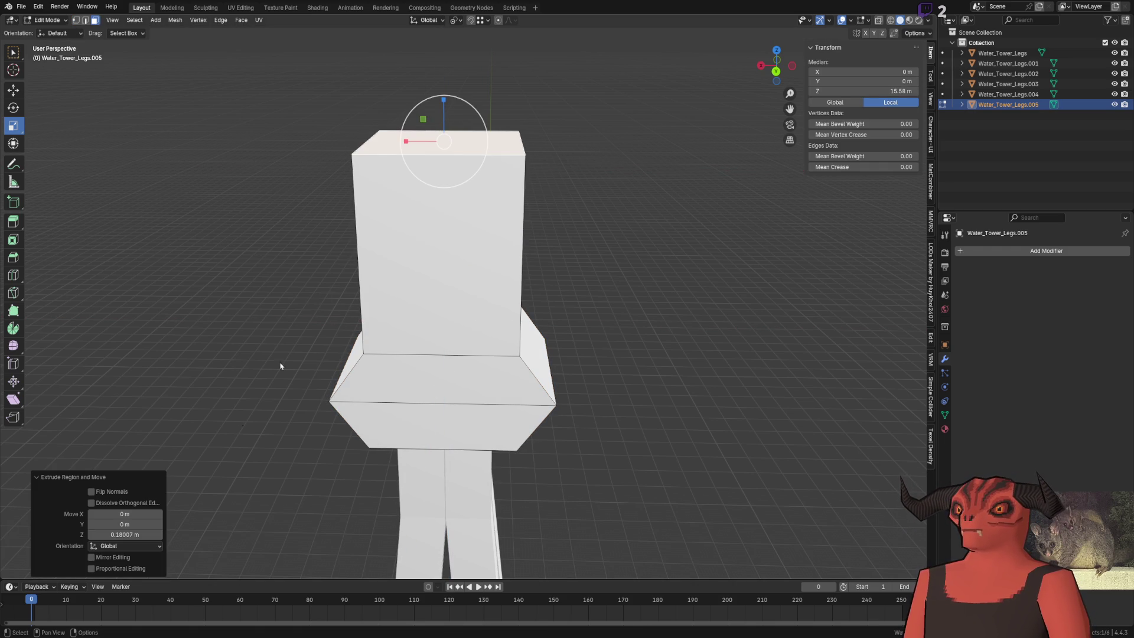
click(137, 533)
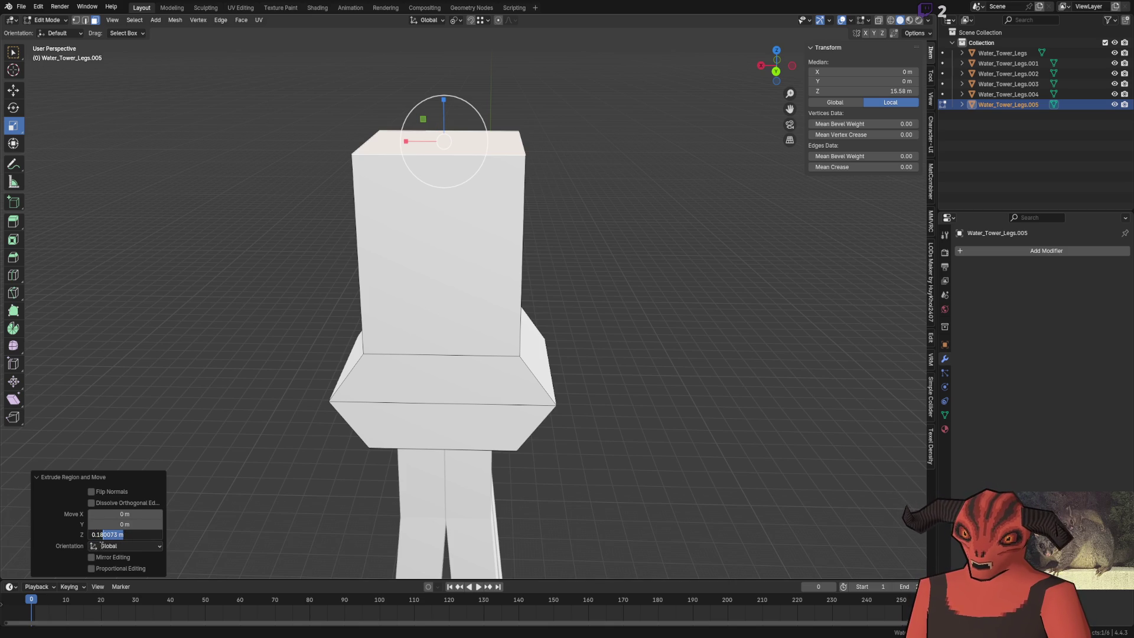
key(Return)
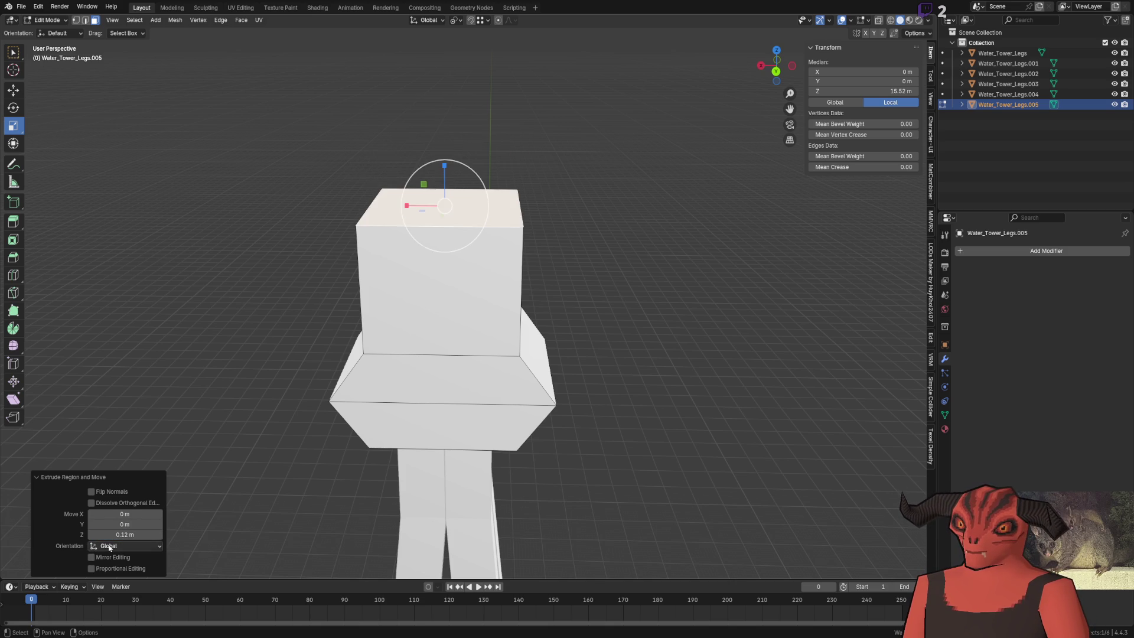
scroll(496, 262, down, 4)
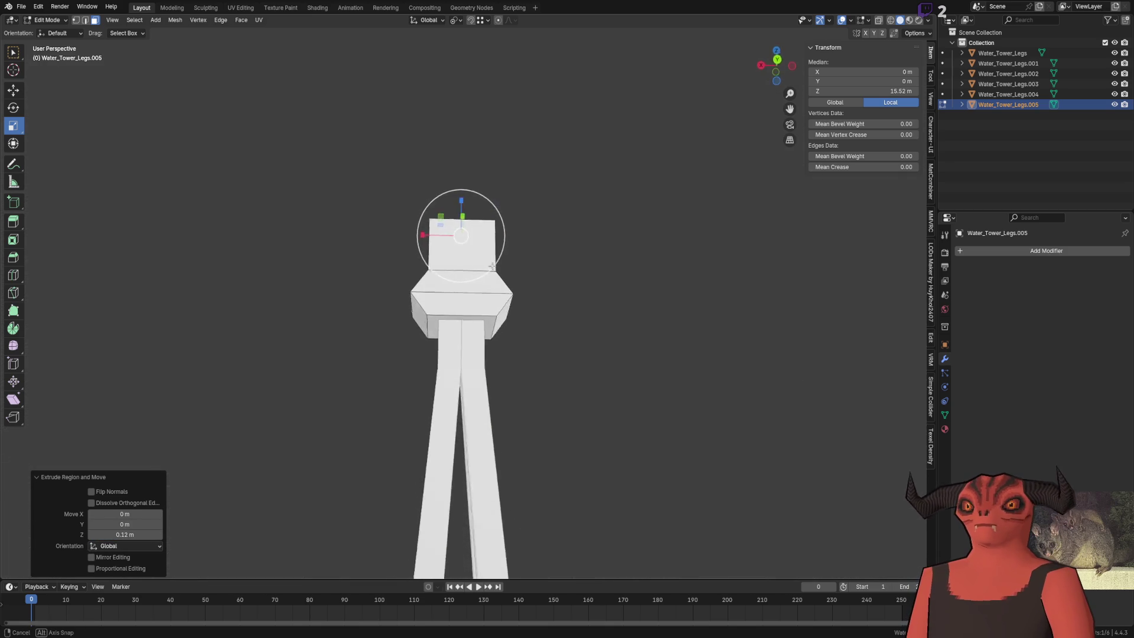
scroll(490, 266, up, 5)
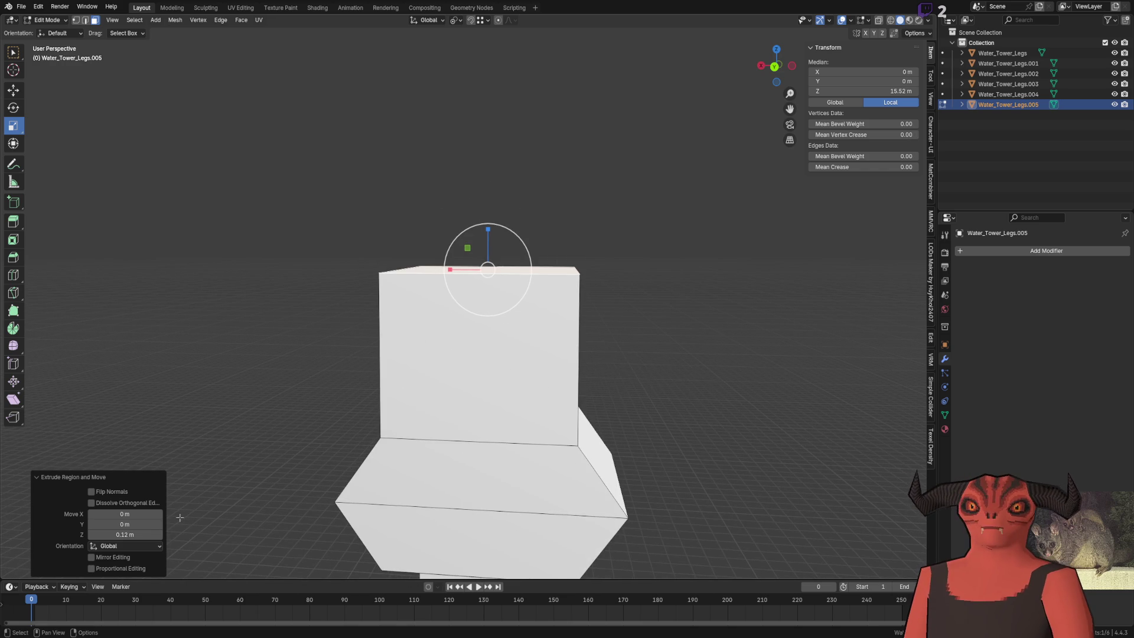
click(137, 535)
key(Return)
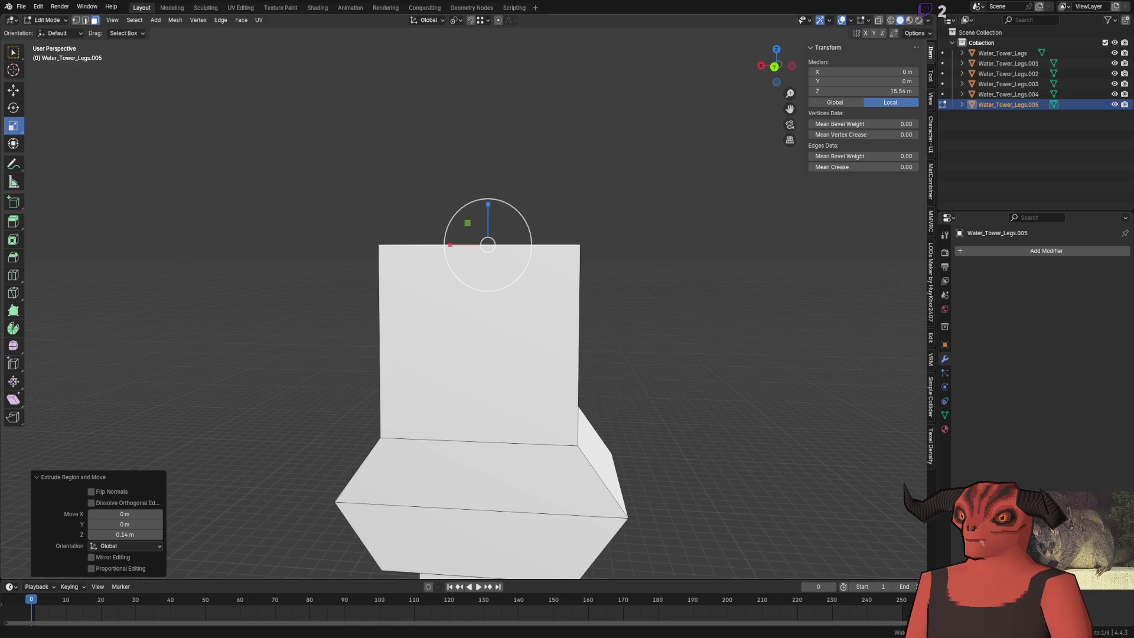
Step: Taper the head by scaling its top face to 0.66 along X
drag(450, 244, 462, 246)
click(137, 515)
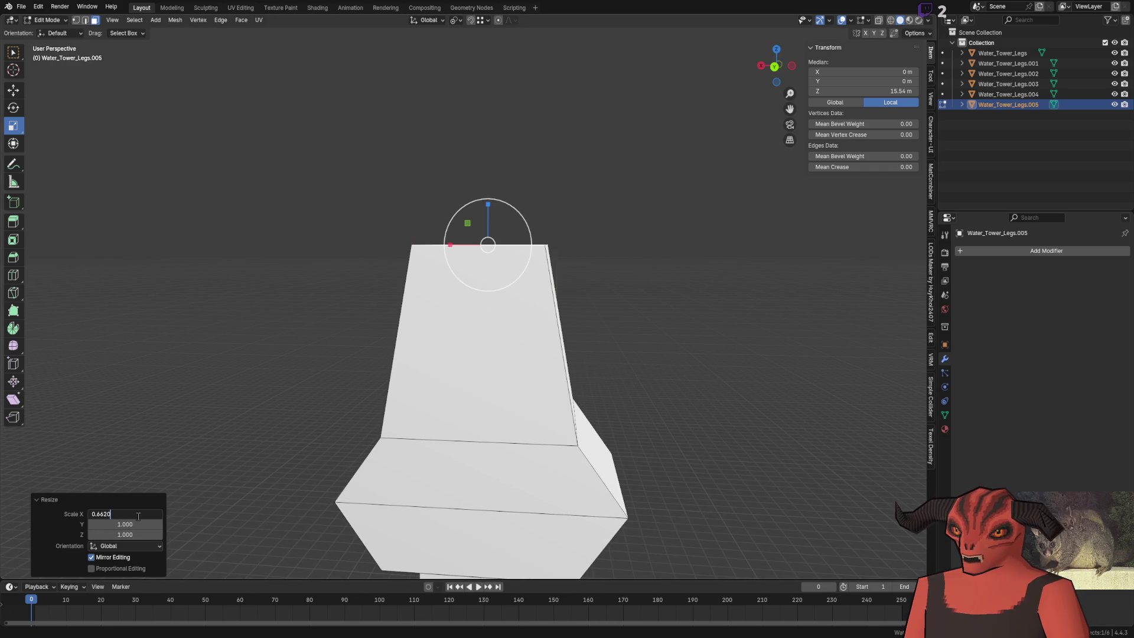
text(0.6)
key(Return)
key(alt+a)
scroll(491, 238, down, 6)
scroll(429, 300, up, 3)
scroll(430, 299, up, 2)
scroll(456, 297, down, 5)
mouse_move(456, 296)
mouse_down()
mouse_move(521, 204)
mouse_move(485, 254)
mouse_move(444, 193)
mouse_move(456, 278)
mouse_up()
scroll(521, 204, up, 8)
Step: Select the whole head mesh and scale it uniformly by 2
key(l)
scroll(456, 278, down, 6)
mouse_move(502, 330)
mouse_down()
mouse_move(540, 216)
mouse_move(479, 245)
mouse_move(474, 282)
mouse_move(417, 288)
mouse_up()
key(s)
click(417, 289)
click(135, 514)
text(2)
key(Return)
scroll(380, 380, down, 5)
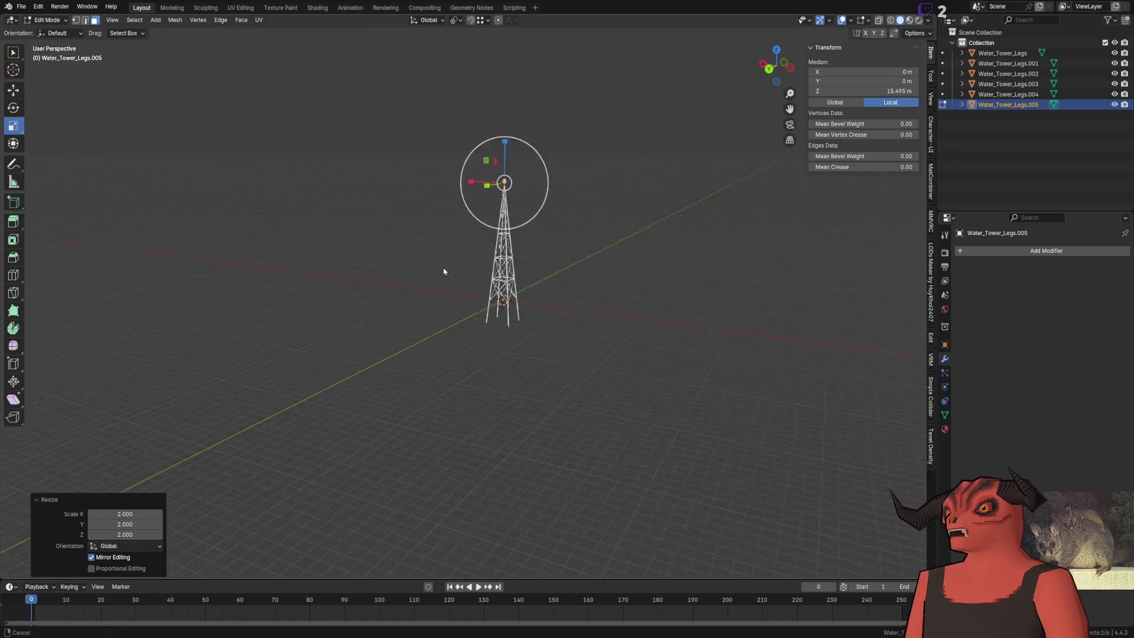
Step: Return to object mode and orbit to inspect the enlarged head from below
key(Tab)
scroll(513, 278, up, 5)
scroll(513, 278, up, 3)
mouse_move(484, 287)
mouse_down()
mouse_move(380, 342)
mouse_move(446, 345)
mouse_move(451, 329)
mouse_up()
scroll(450, 329, up, 5)
scroll(547, 222, down, 4)
mouse_move(547, 222)
mouse_down()
mouse_move(454, 314)
mouse_move(587, 228)
mouse_up()
scroll(455, 313, down, 3)
Step: Shade the head's faces smooth, then return to object mode and deselect
key(Tab)
scroll(587, 228, up, 5)
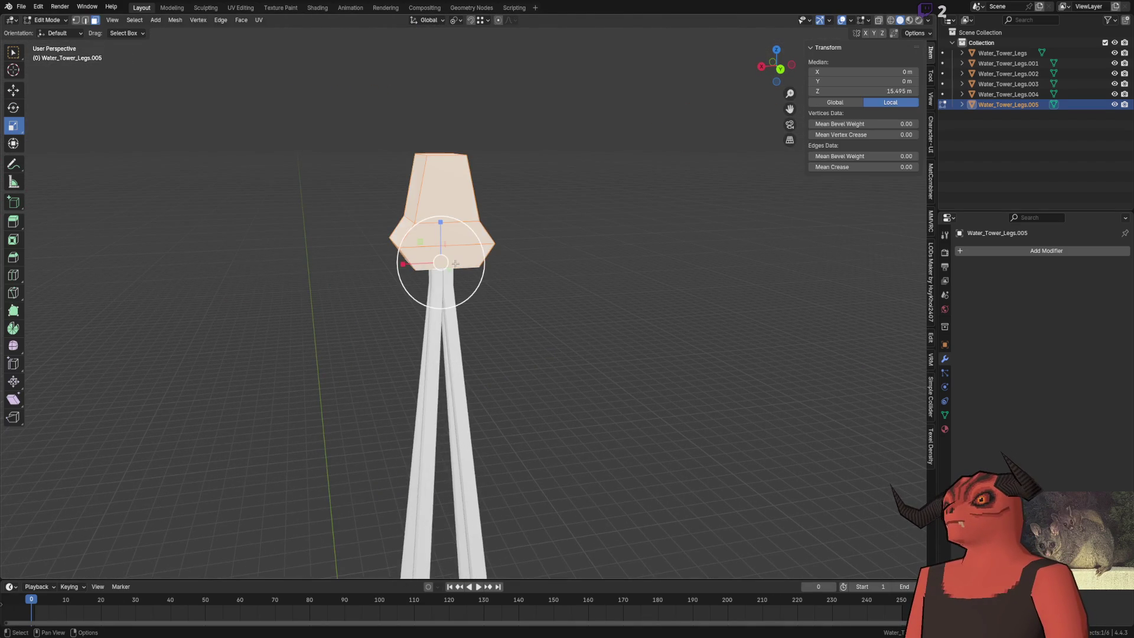
right_click(589, 239)
click(546, 336)
click(575, 268)
scroll(433, 233, up, 5)
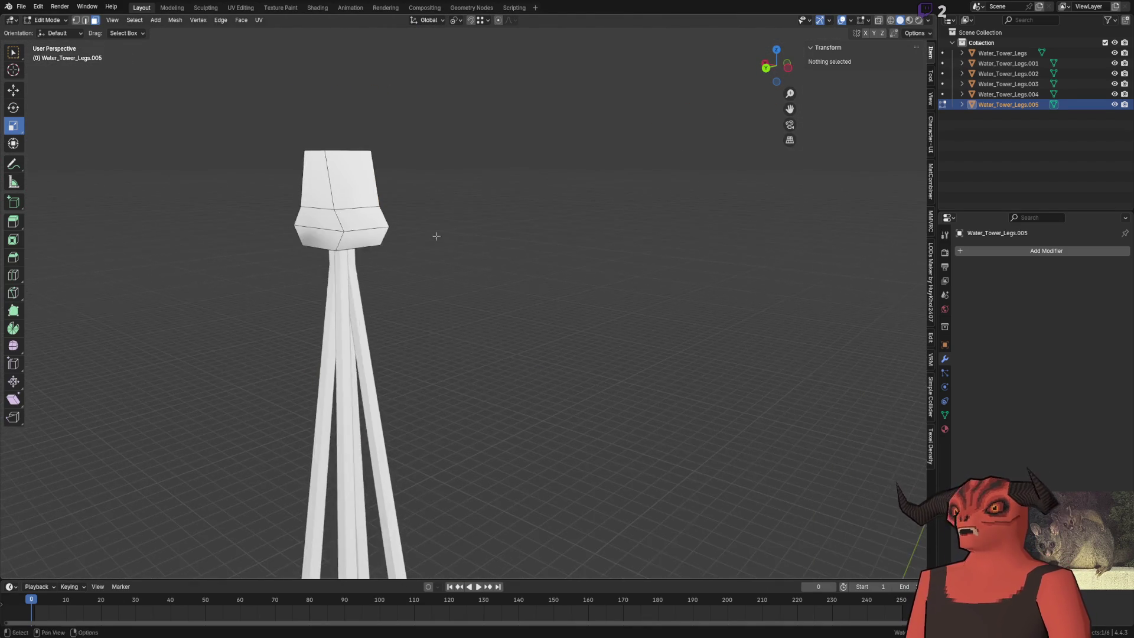
scroll(496, 306, down, 3)
mouse_move(438, 319)
mouse_down()
mouse_move(524, 283)
mouse_move(499, 261)
mouse_move(503, 236)
mouse_move(504, 253)
mouse_move(449, 250)
mouse_up()
key(Tab)
scroll(524, 283, down, 3)
click(538, 313)
click(449, 250)
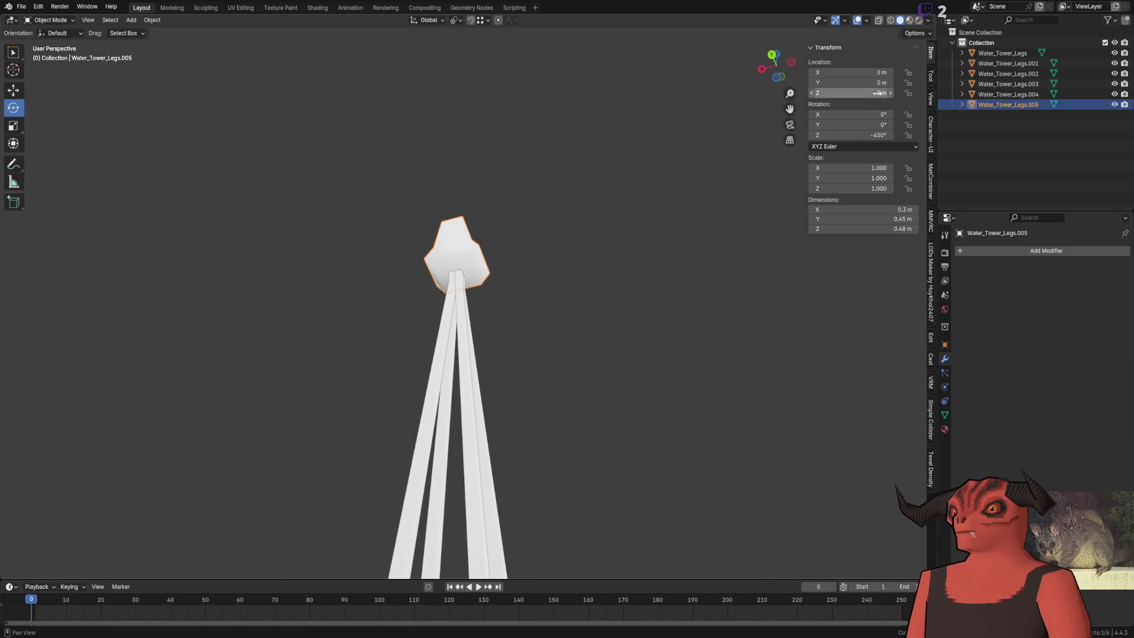
click(925, 33)
click(916, 34)
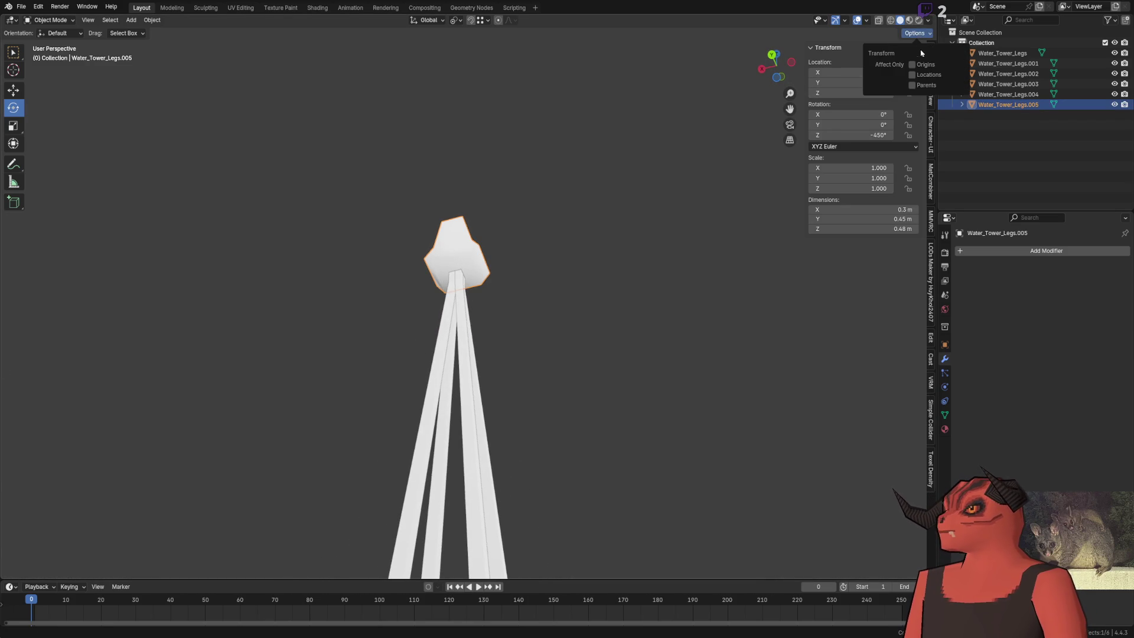
scroll(475, 361, down, 5)
key(shift+space)
key(g)
drag(458, 451, 471, 299)
key(KP_Decimal)
scroll(472, 301, down, 5)
scroll(478, 306, up, 1)
click(471, 20)
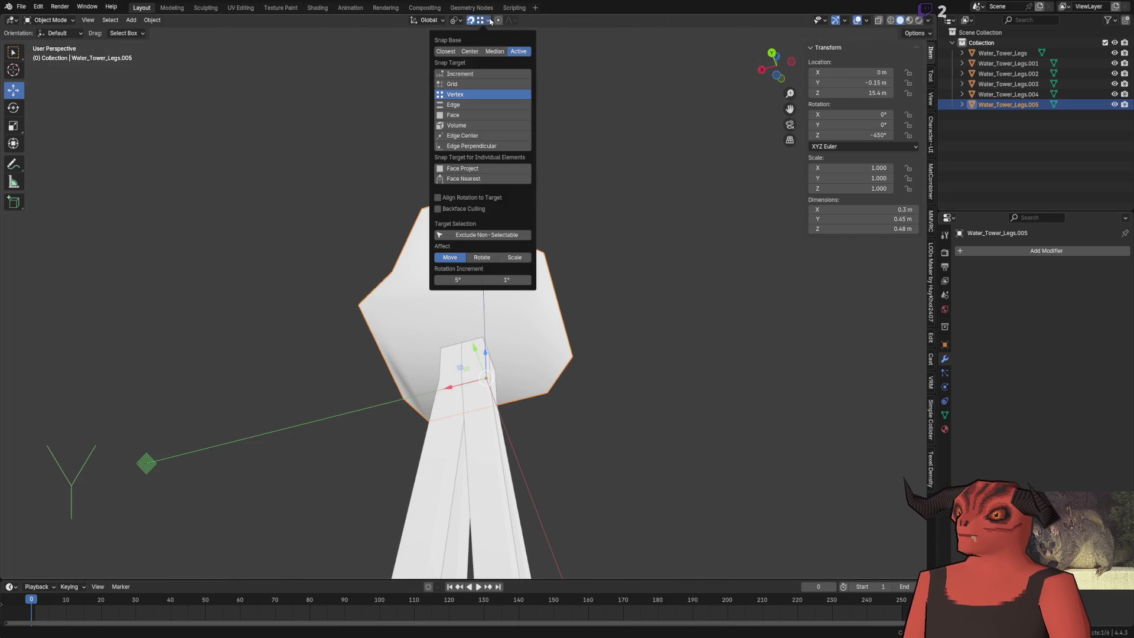
click(483, 20)
click(471, 20)
click(483, 20)
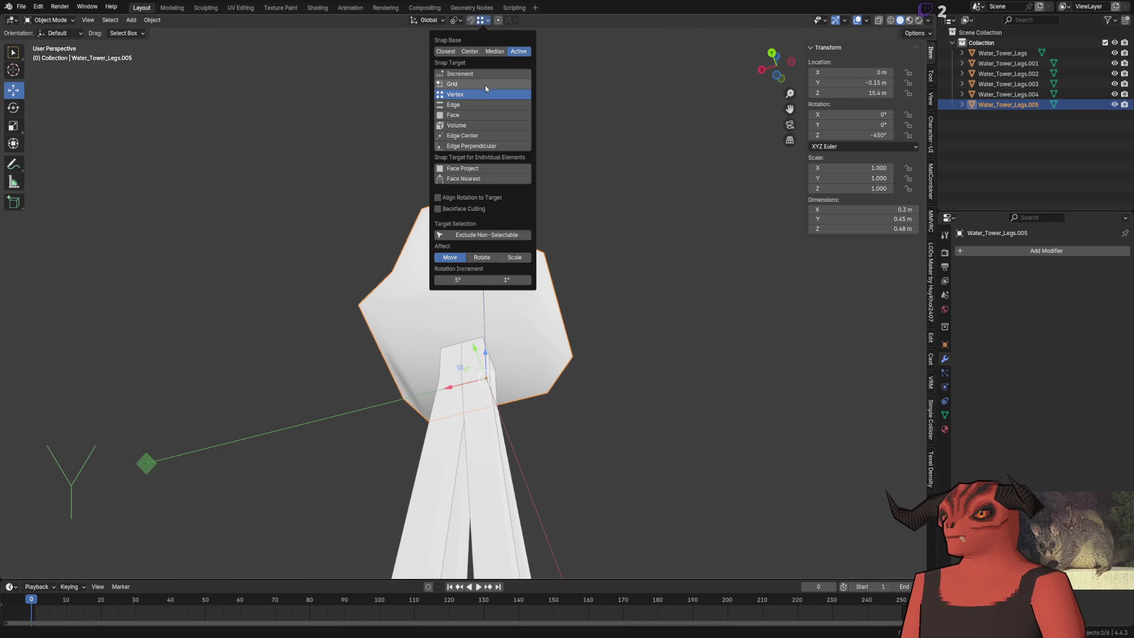
click(474, 137)
scroll(473, 355, up, 3)
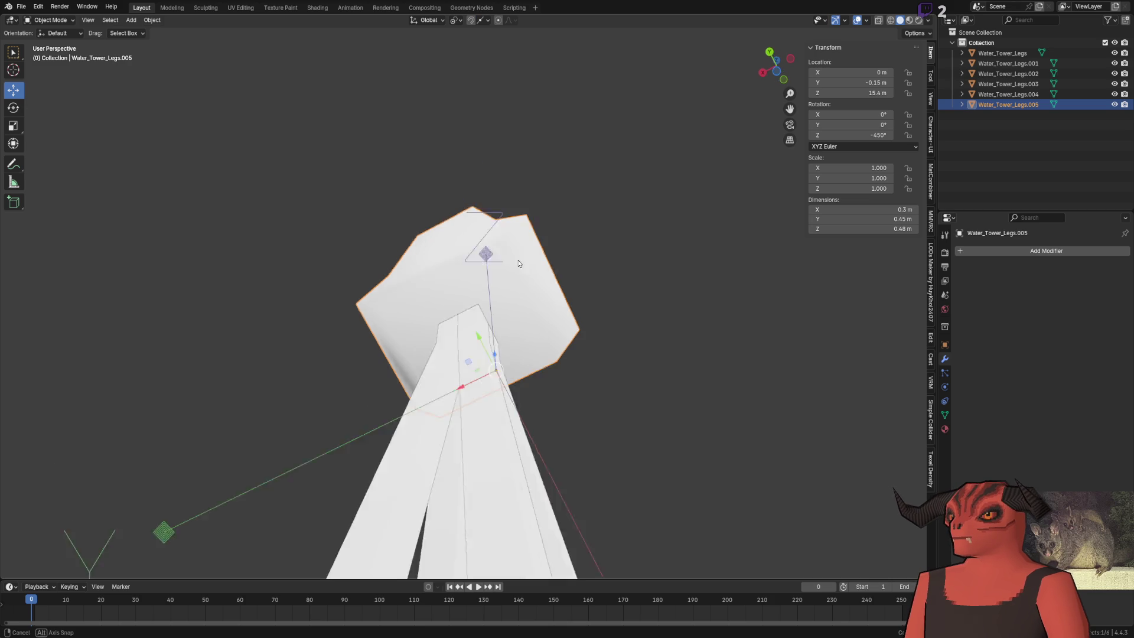
key(g)
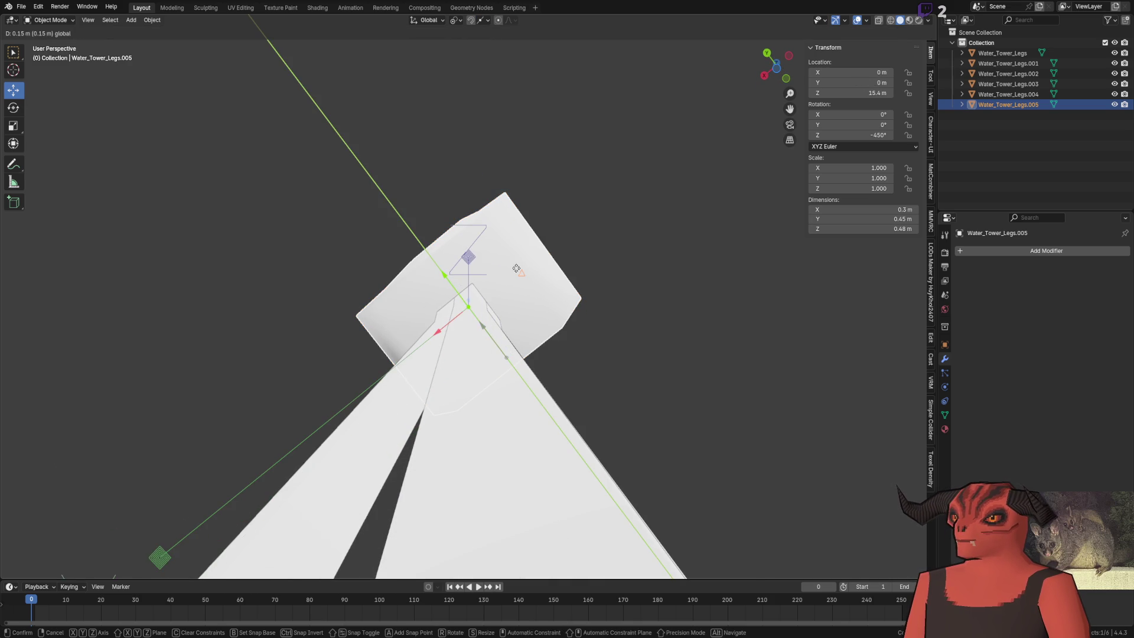
click(433, 304)
mouse_move(438, 335)
mouse_down()
mouse_move(483, 321)
mouse_move(467, 324)
mouse_move(460, 383)
mouse_up()
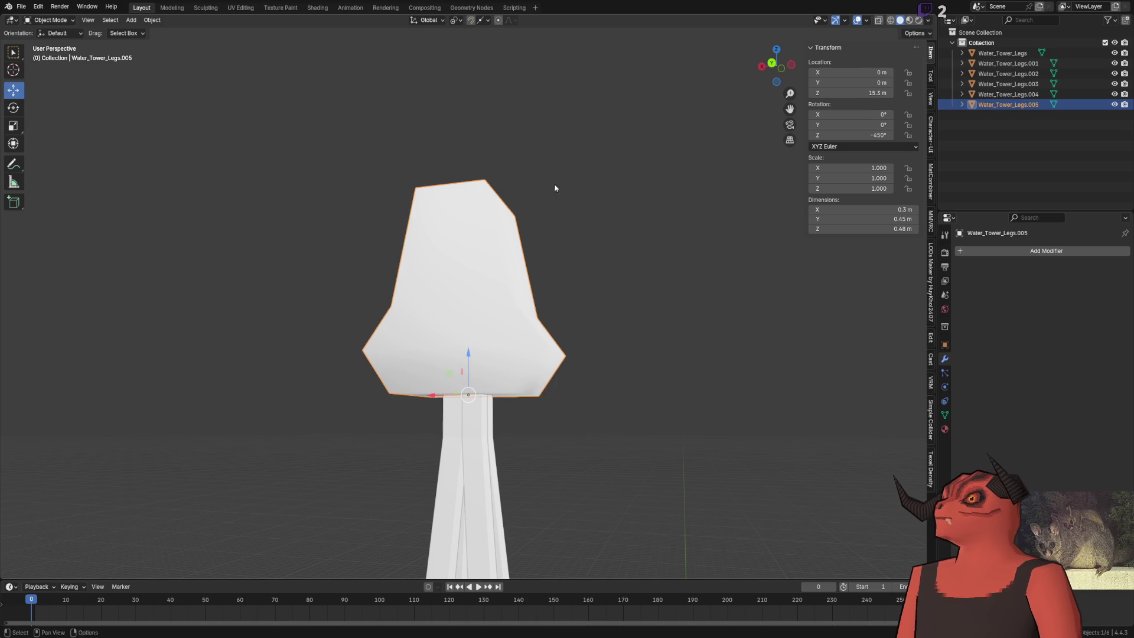
drag(665, 167, 434, 188)
click(7, 103)
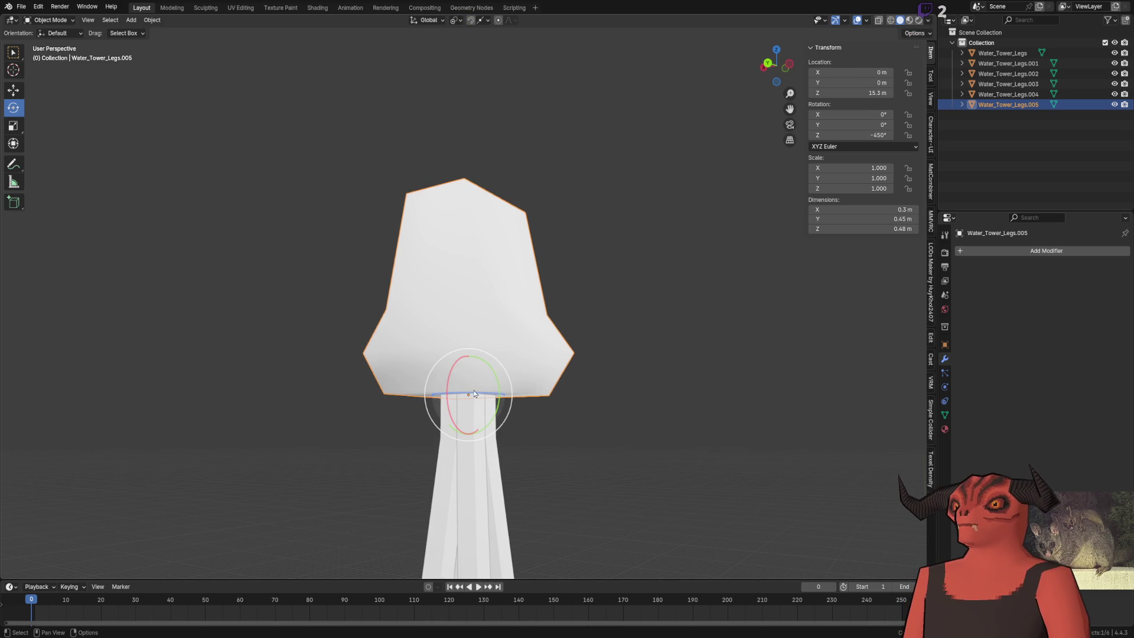
mouse_move(476, 398)
mouse_down()
mouse_move(587, 385)
mouse_move(352, 253)
mouse_move(461, 266)
mouse_move(792, 98)
mouse_move(341, 471)
mouse_move(539, 207)
mouse_move(454, 359)
mouse_move(329, 177)
mouse_move(601, 282)
mouse_move(372, 354)
mouse_move(449, 407)
mouse_move(580, 321)
mouse_move(322, 250)
mouse_move(593, 223)
mouse_move(265, 258)
mouse_move(518, 328)
mouse_move(496, 277)
mouse_move(626, 241)
mouse_move(547, 221)
mouse_up()
right_click(539, 207)
scroll(539, 216, down, 3)
Step: Cancel the in-progress head rotation with Escape
key(Escape)
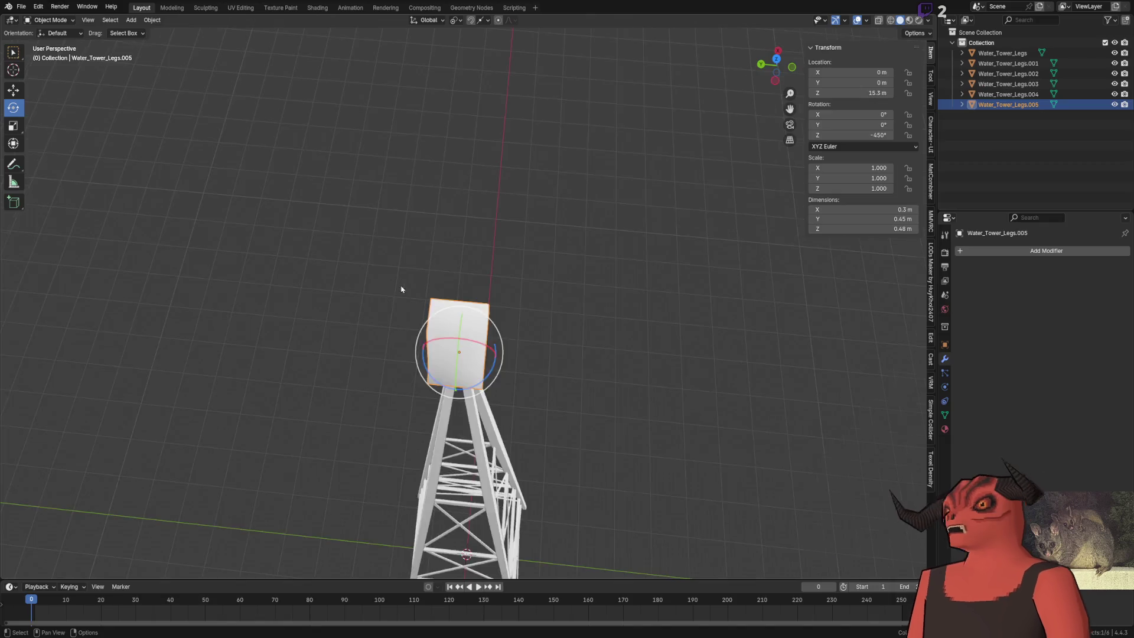
Step: Raise the head's top face along Z so the block reaches 0.68 m
key(KP_1)
scroll(400, 208, up, 4)
mouse_move(390, 276)
mouse_down()
mouse_move(532, 294)
mouse_move(502, 303)
mouse_move(493, 276)
mouse_up()
key(Tab)
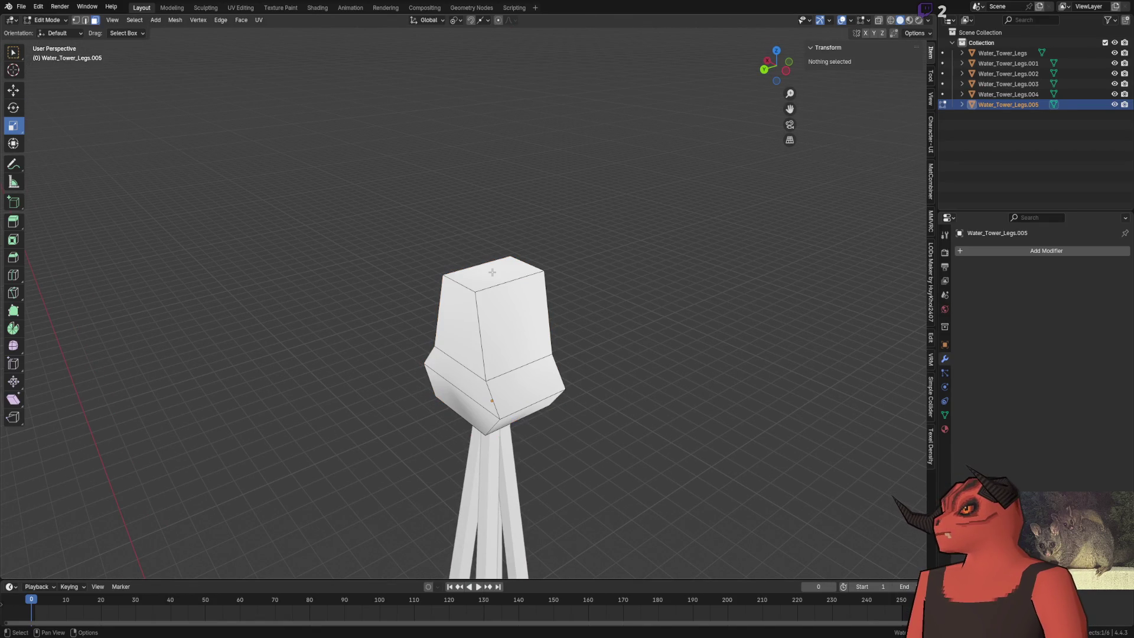
click(494, 275)
key(w)
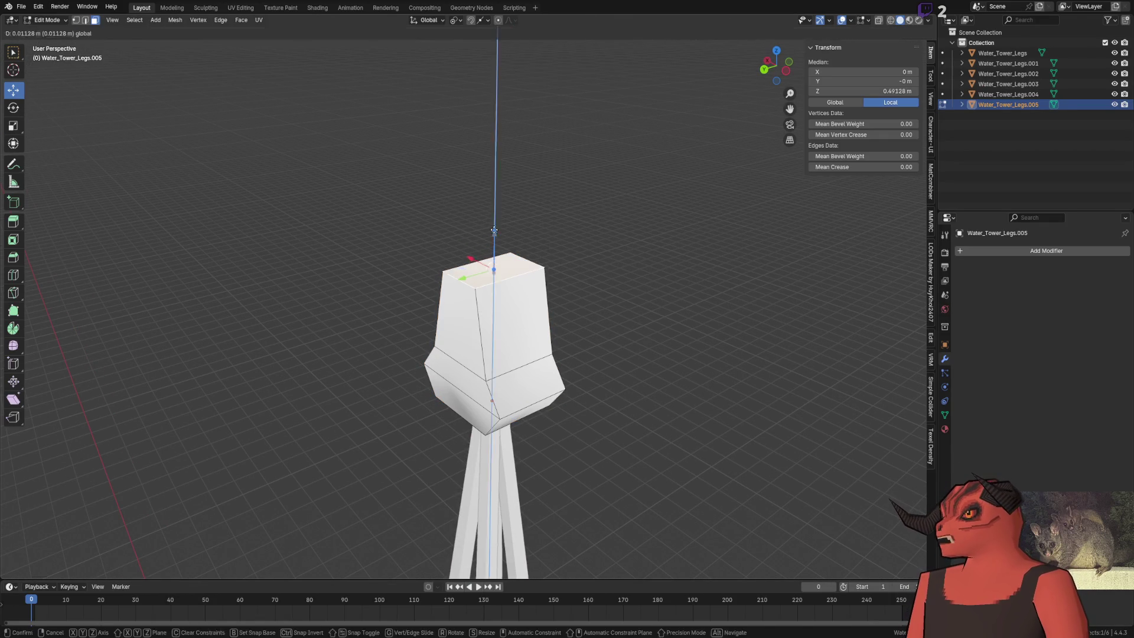
drag(494, 238, 495, 183)
click(94, 534)
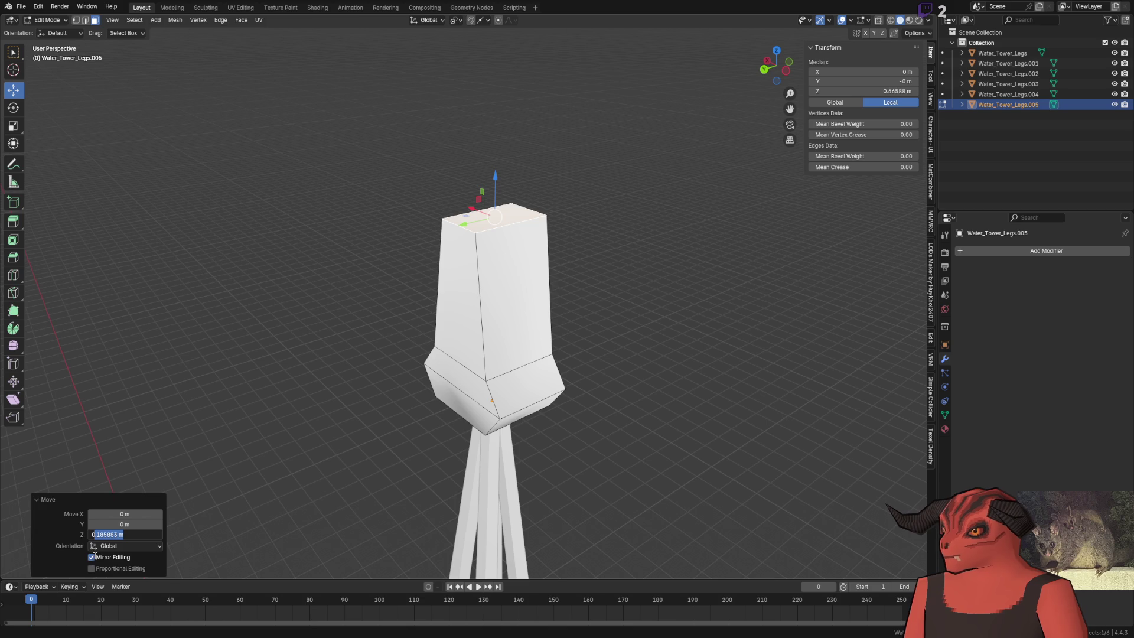
key(Return)
key(Tab)
scroll(348, 342, down, 8)
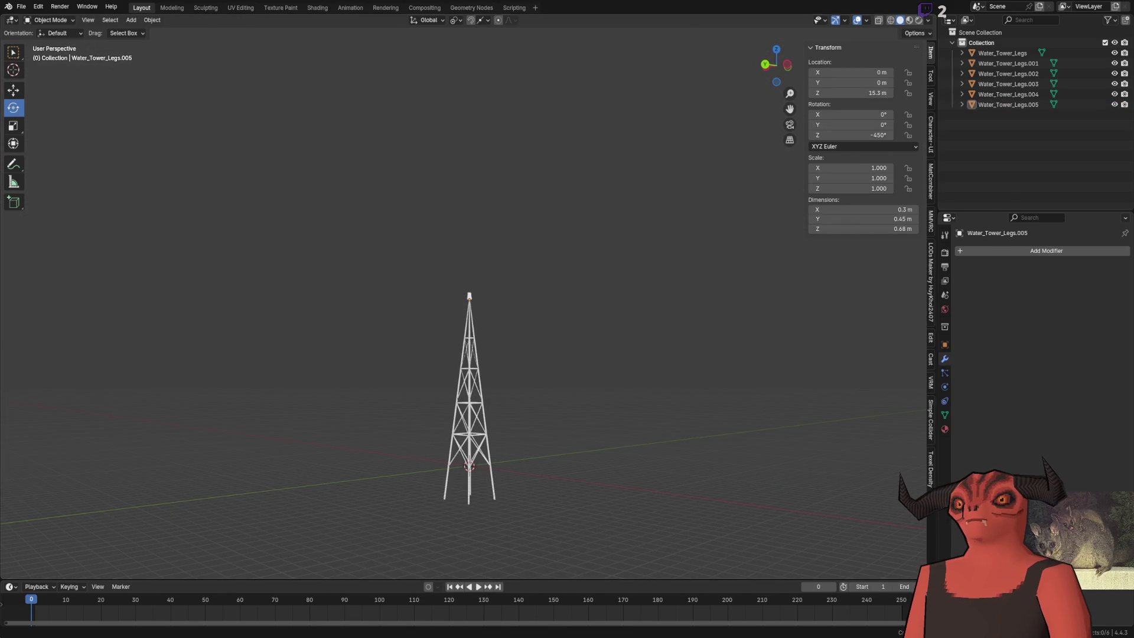
Step: Glance at the game scene, then frame the tower's top piece and enter Edit Mode
key(alt+Tab)
key(alt+Tab)
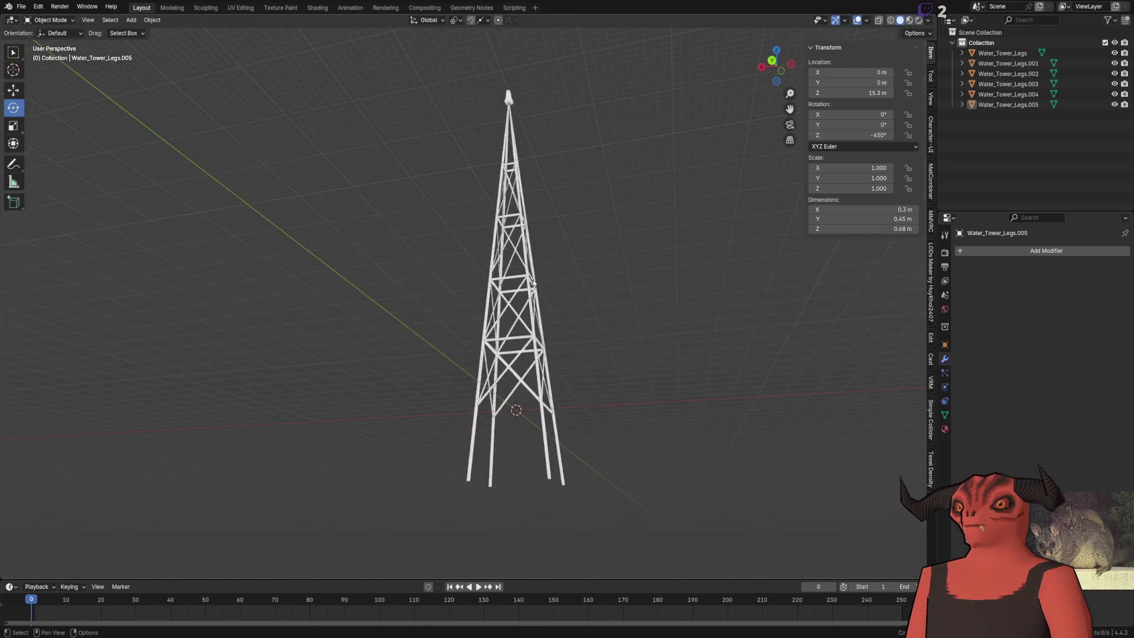
key(KP_Decimal)
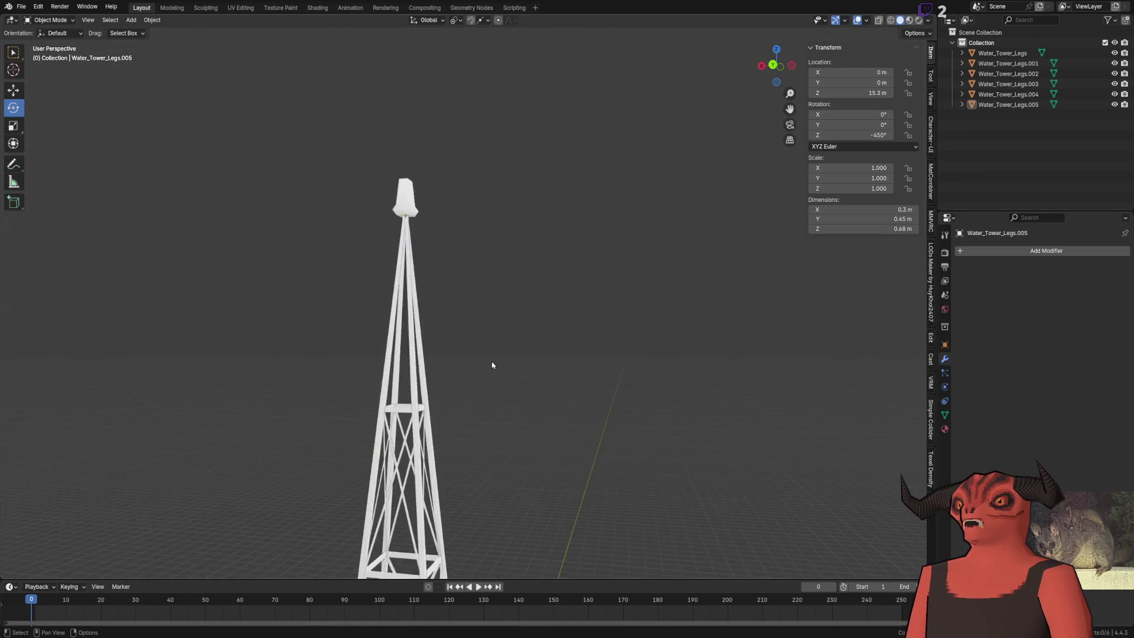
key(Tab)
scroll(496, 289, up, 3)
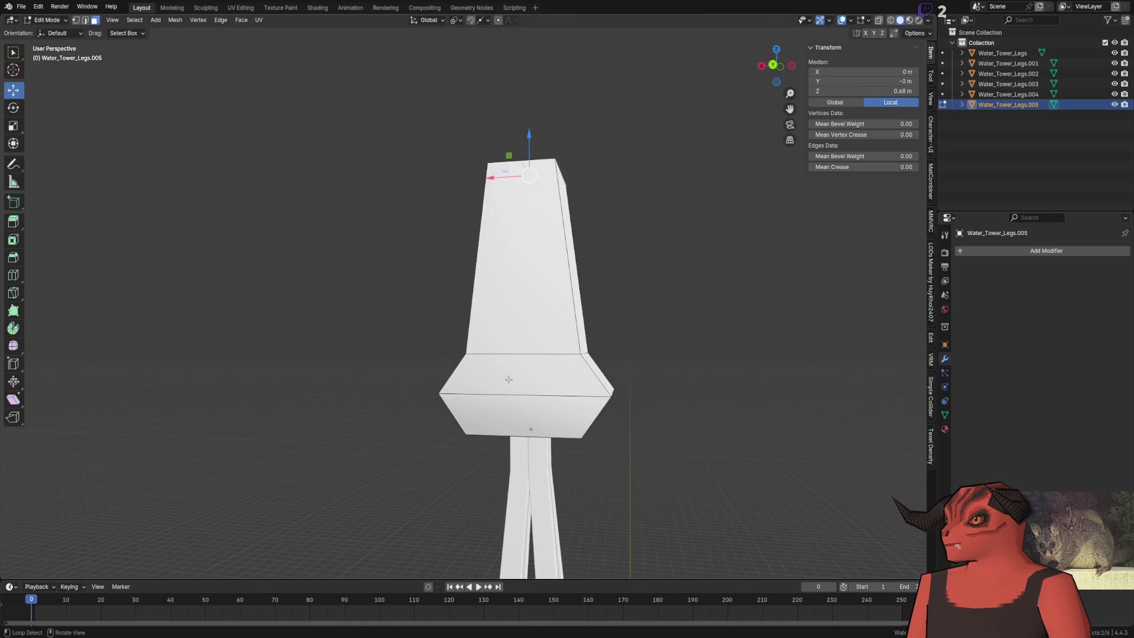
Step: Select the top face of the leg just below the head in Edit Mode
scroll(502, 301, down, 5)
scroll(509, 316, up, 6)
click(509, 316)
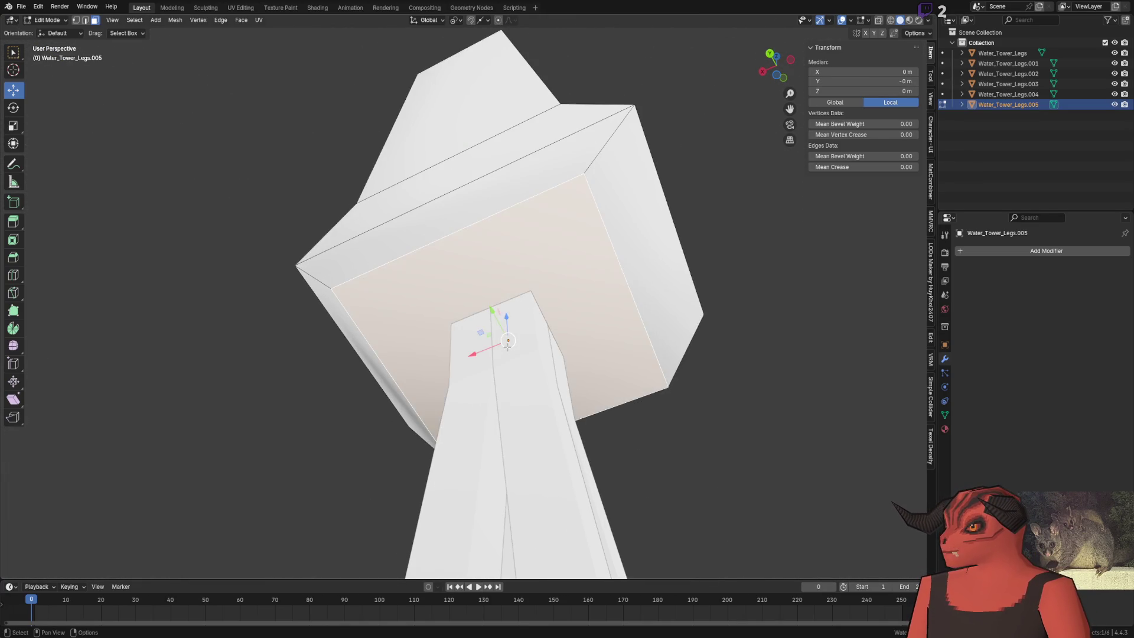
key(Tab)
click(507, 330)
key(Tab)
click(476, 351)
scroll(476, 351, up, 2)
Step: Move the leg's top face 0.02 m along Y
key(g)
key(y)
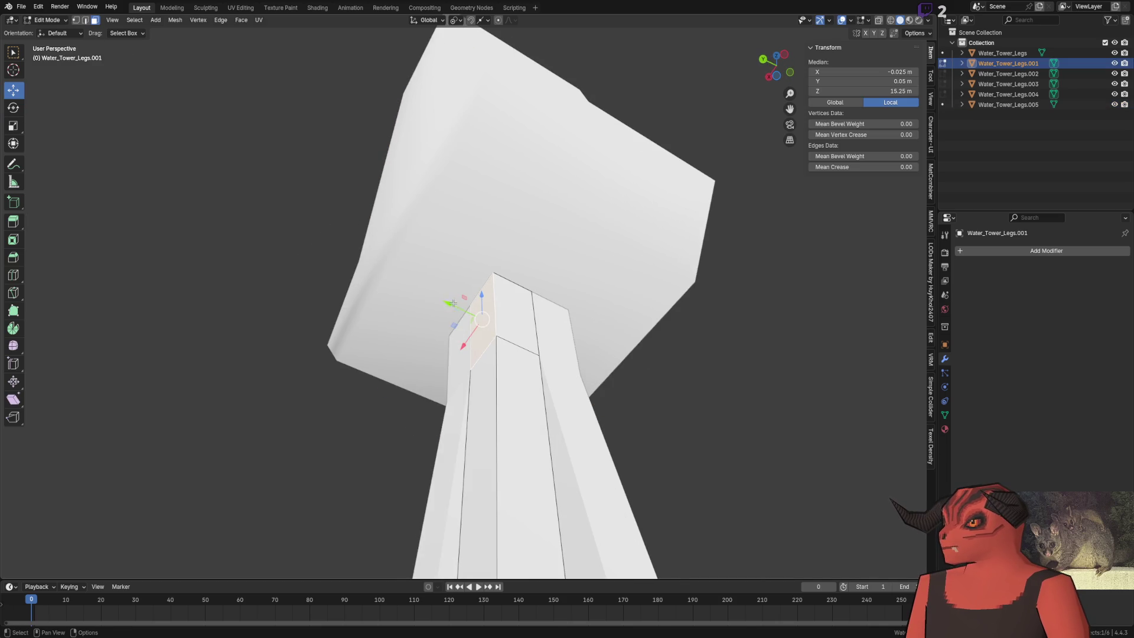
click(329, 406)
click(140, 524)
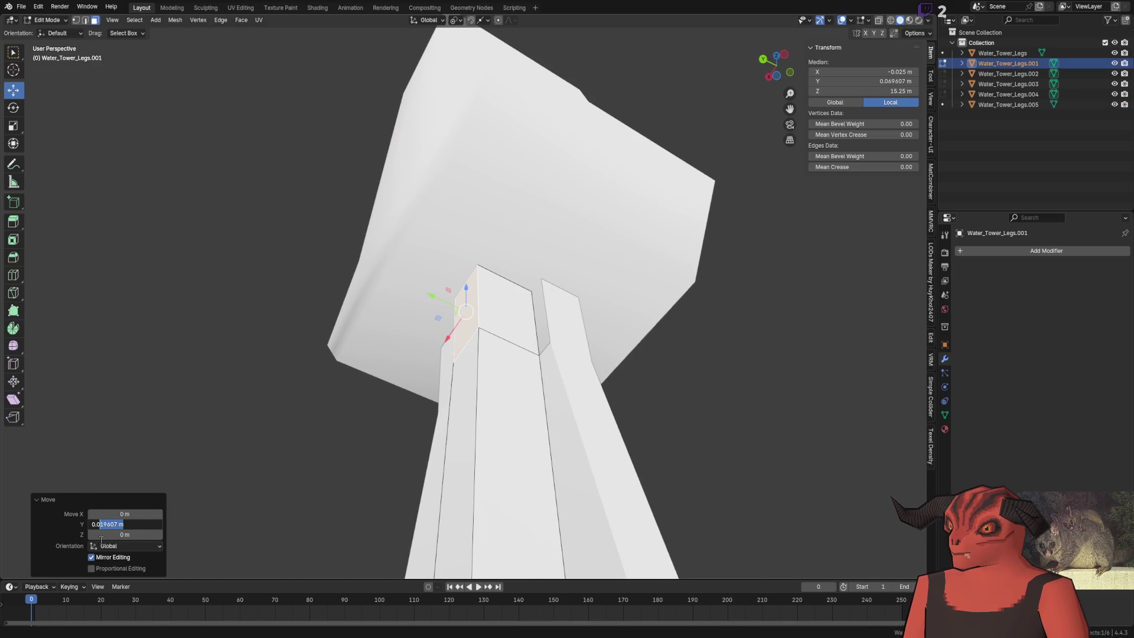
text(2)
key(Return)
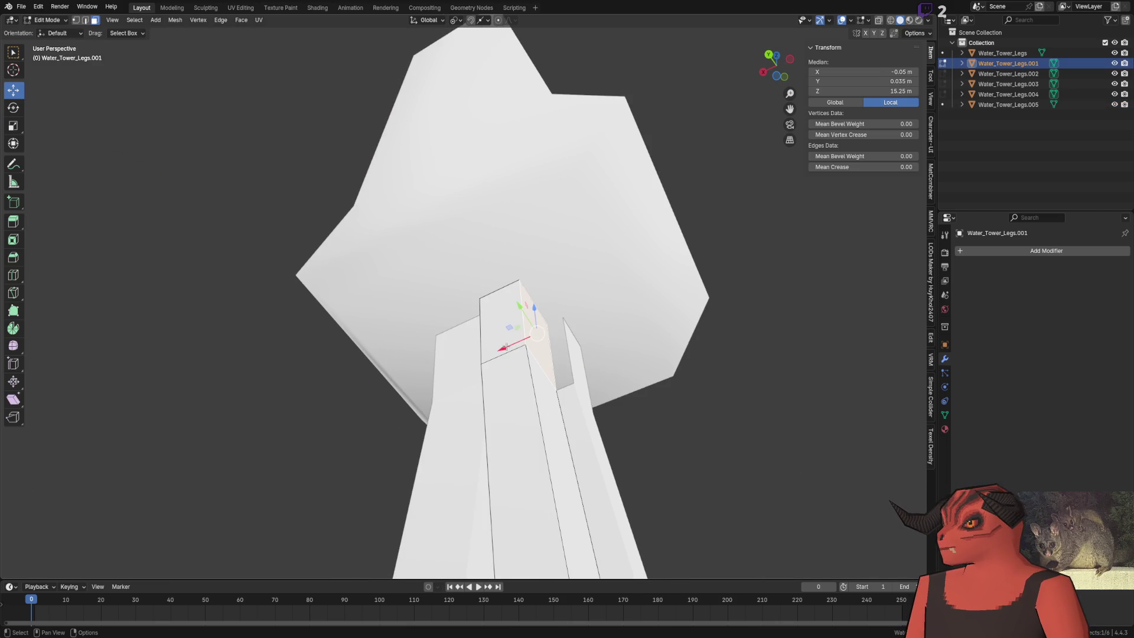
Step: Nudge the leg's top face along X to about −0.074 m and leave Edit Mode
drag(536, 336, 529, 342)
click(124, 514)
drag(126, 514, 104, 525)
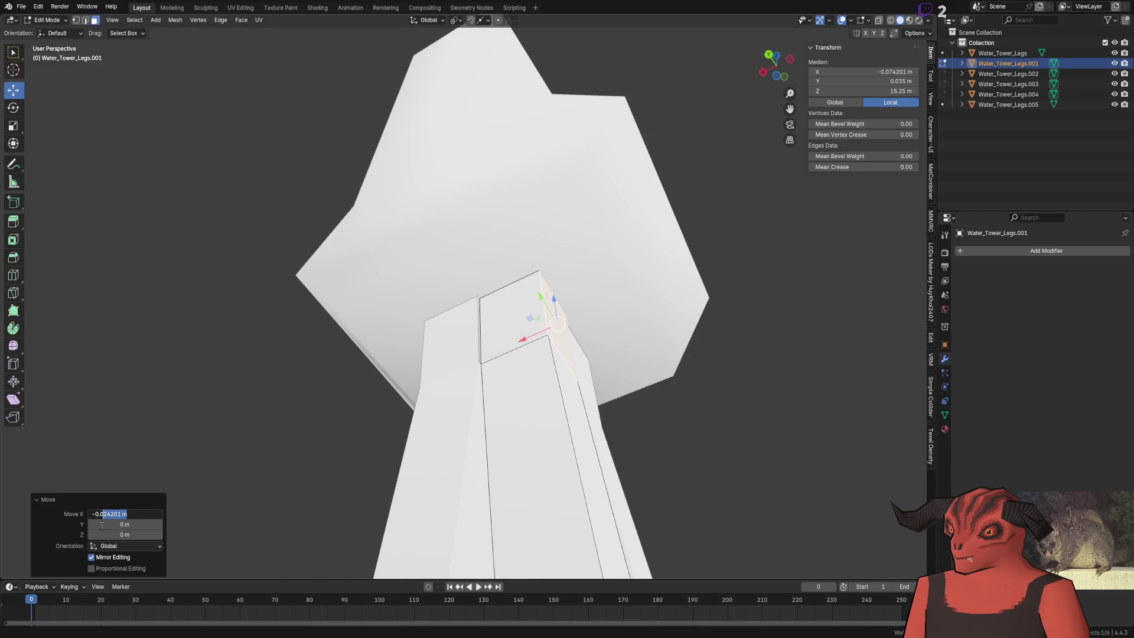
key(Return)
key(Tab)
Step: Orbit to a near-horizontal view, then select the tower head for mesh editing
click(260, 346)
scroll(319, 355, down, 10)
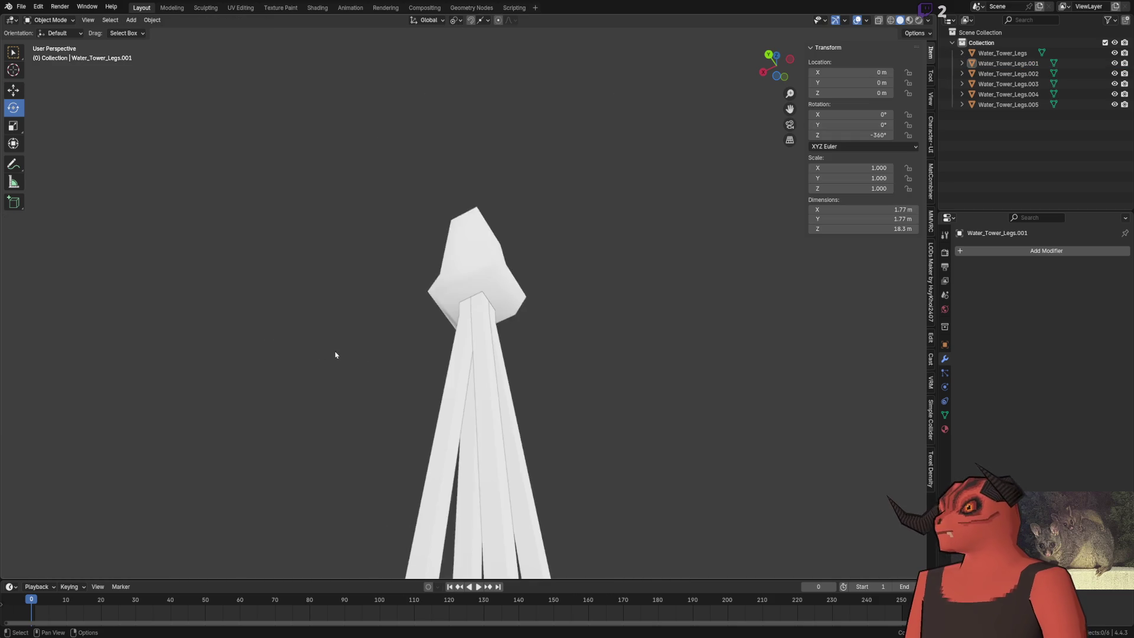
scroll(356, 348, down, 2)
drag(357, 348, 384, 236)
scroll(393, 199, up, 10)
scroll(393, 199, up, 5)
click(544, 373)
key(Tab)
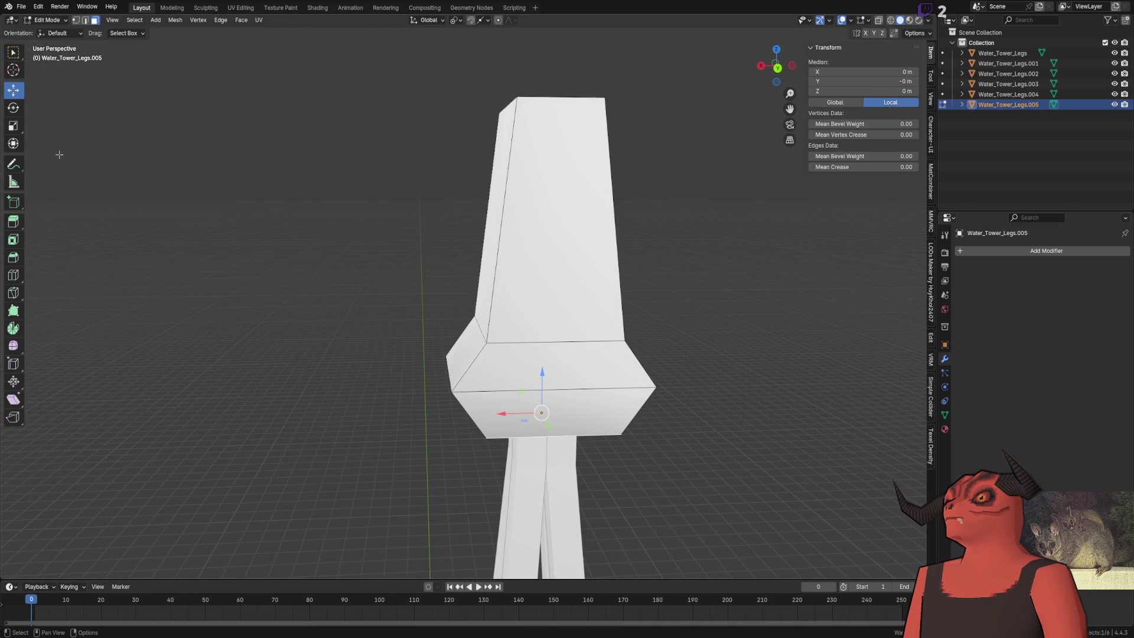
Step: Scale the whole head mesh by 2 on X, Y and Z
click(13, 125)
key(a)
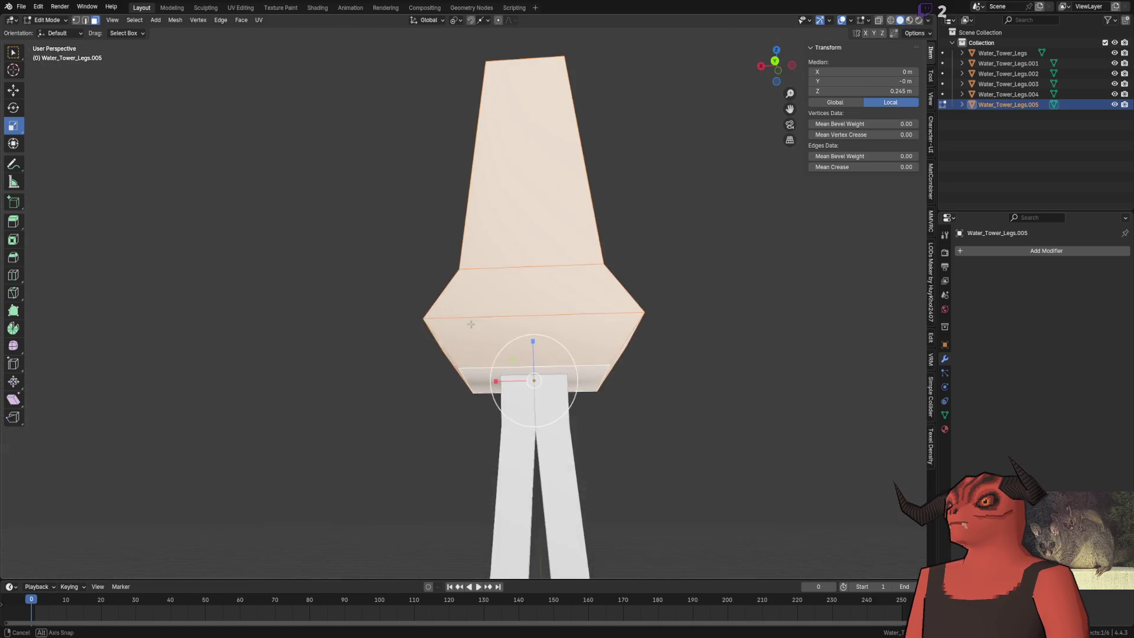
drag(474, 334, 415, 277)
click(125, 514)
text(2)
key(Return)
click(125, 524)
text(2)
key(Return)
click(127, 535)
text(2)
key(Return)
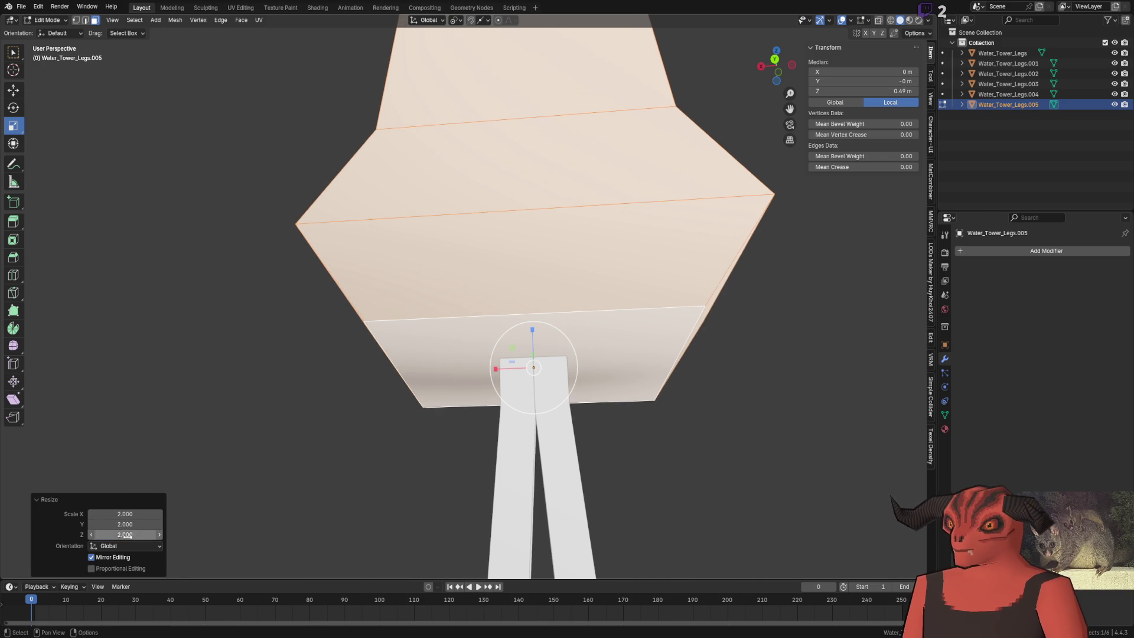
Step: Leave Edit Mode, frame the enlarged head, and switch to the Godot scene to compare
click(172, 375)
scroll(385, 380, down, 10)
key(Tab)
mouse_move(388, 221)
mouse_down()
mouse_move(407, 306)
mouse_move(484, 299)
mouse_move(404, 309)
mouse_up()
key(KP_Decimal)
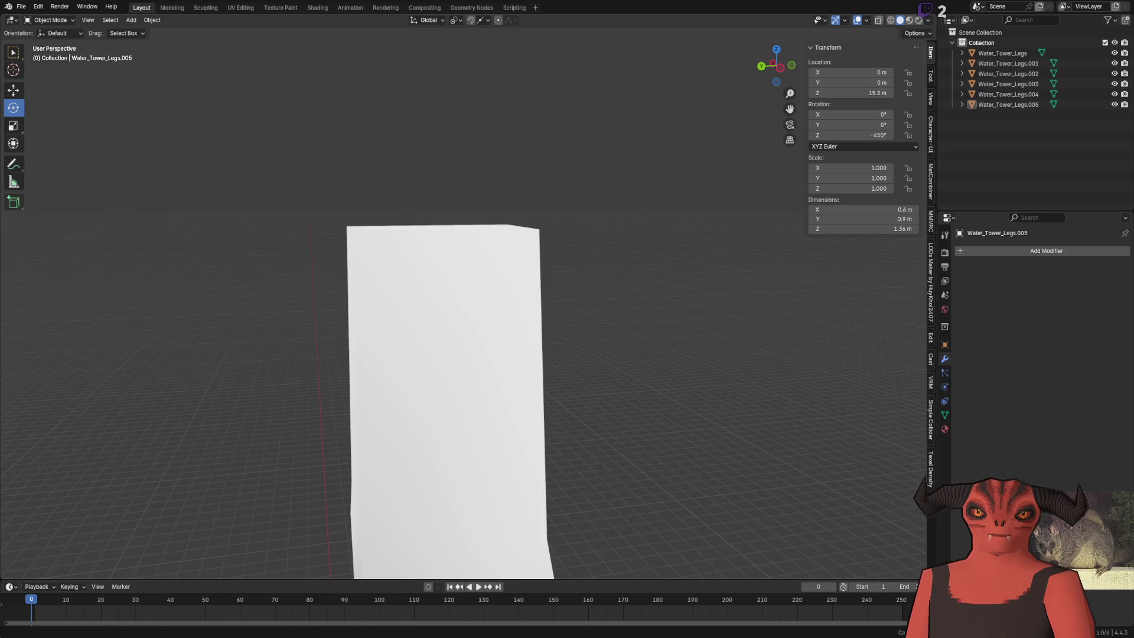
key(alt+Tab)
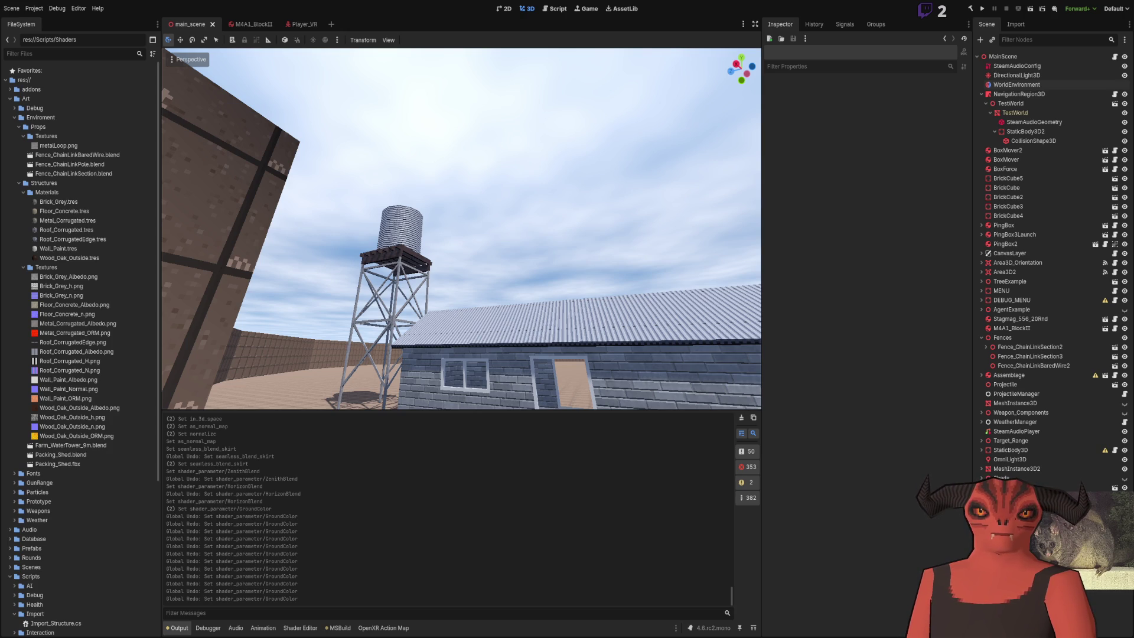
Step: Back in Blender, select edges on the tower head's lower band and upper block
key(alt+Tab)
scroll(409, 425, up, 3)
click(407, 295)
click(403, 387)
shift+click(410, 426)
click(13, 89)
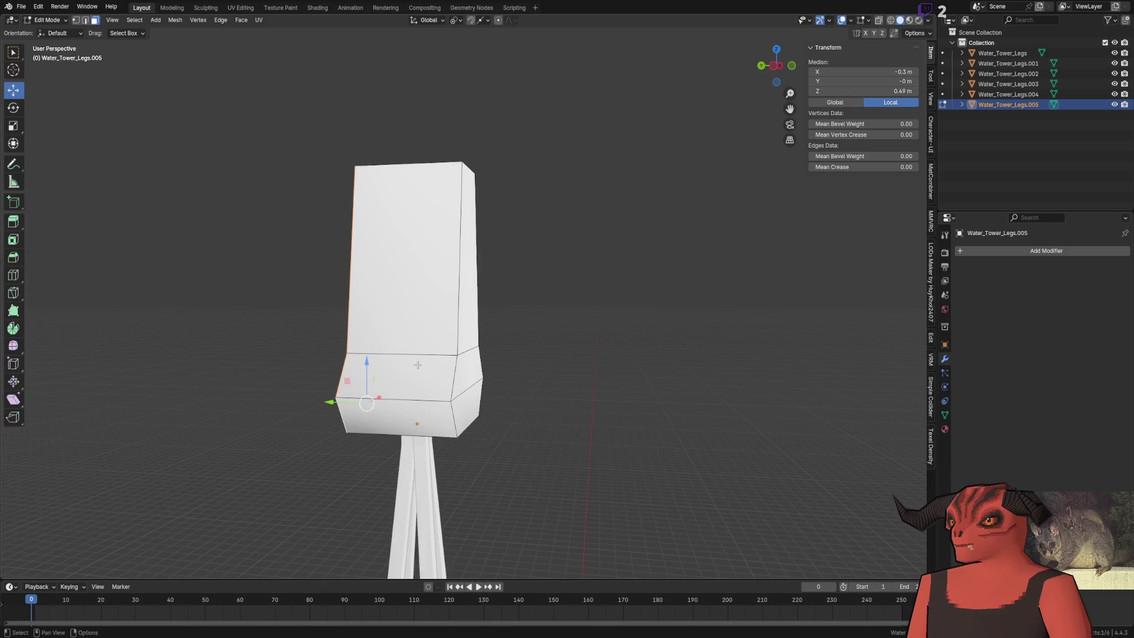
alt+click(355, 314)
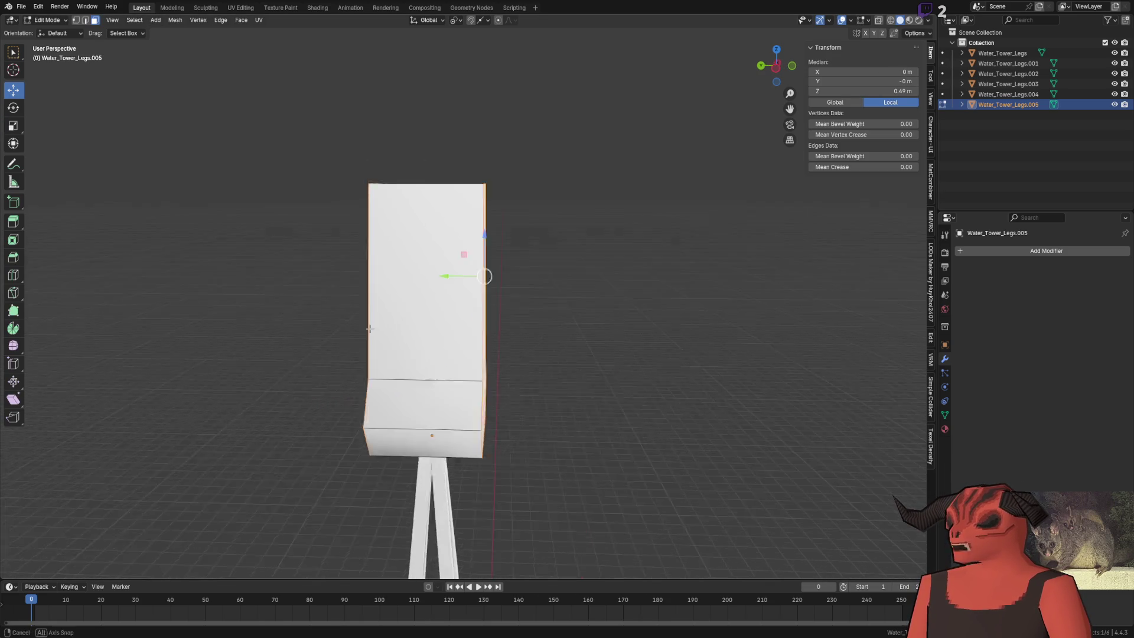
Step: Scale the whole head mesh by 0.8 along Y, leaving it 0.48 m wide, and exit Edit Mode
key(shift+space)
key(s)
key(a)
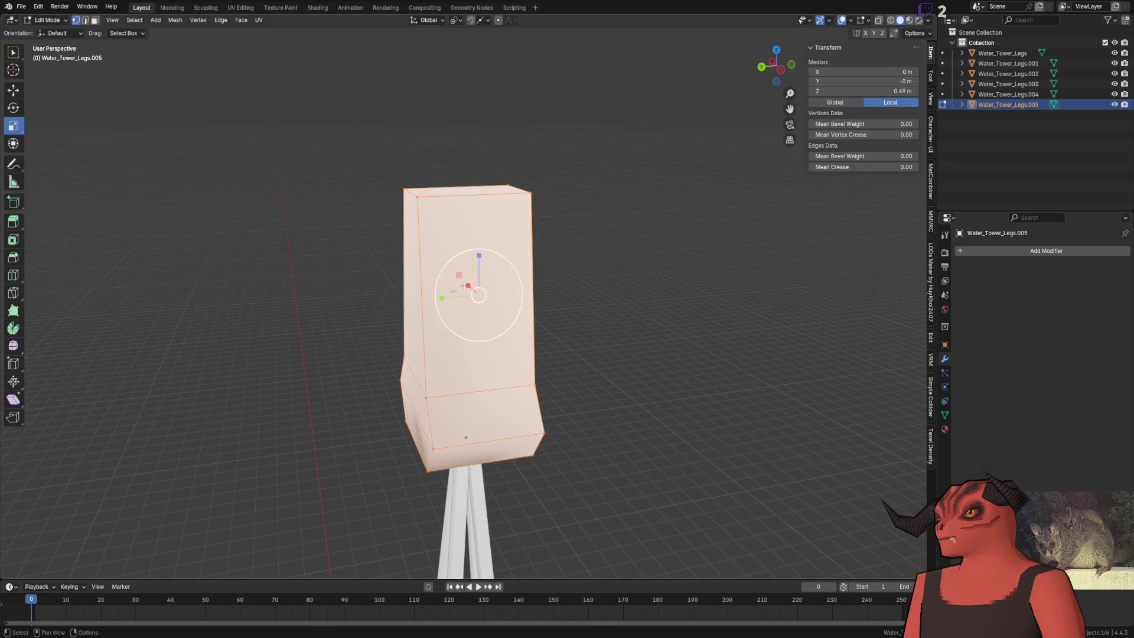
drag(453, 298, 448, 298)
key(ctrl+z)
click(125, 524)
text(0.8)
key(Return)
scroll(289, 473, down, 5)
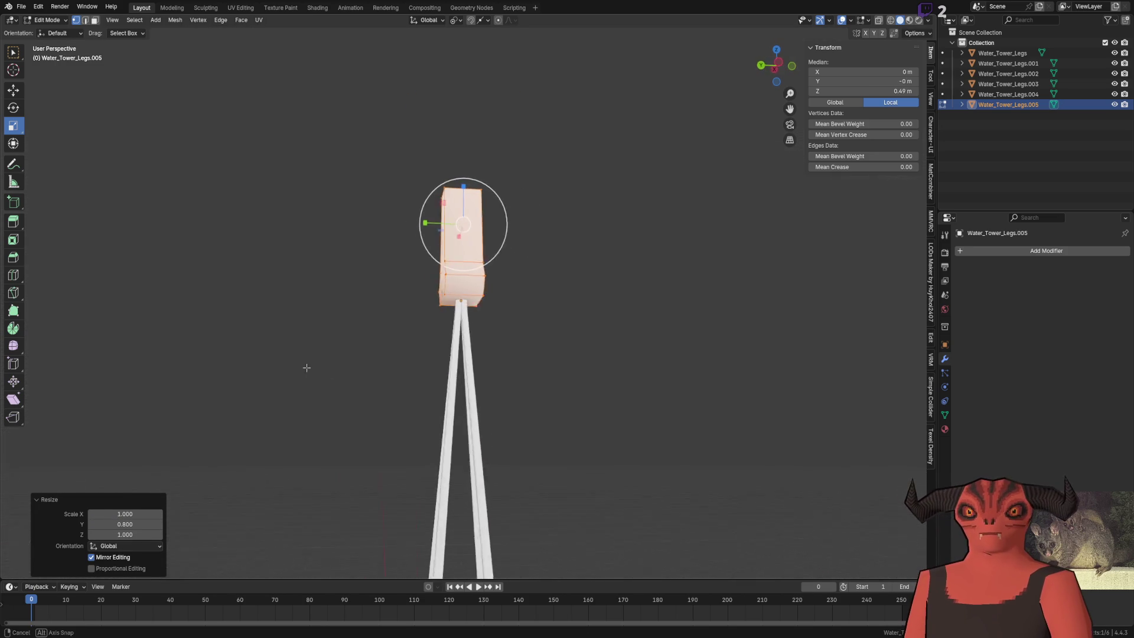
key(Tab)
scroll(526, 379, down, 3)
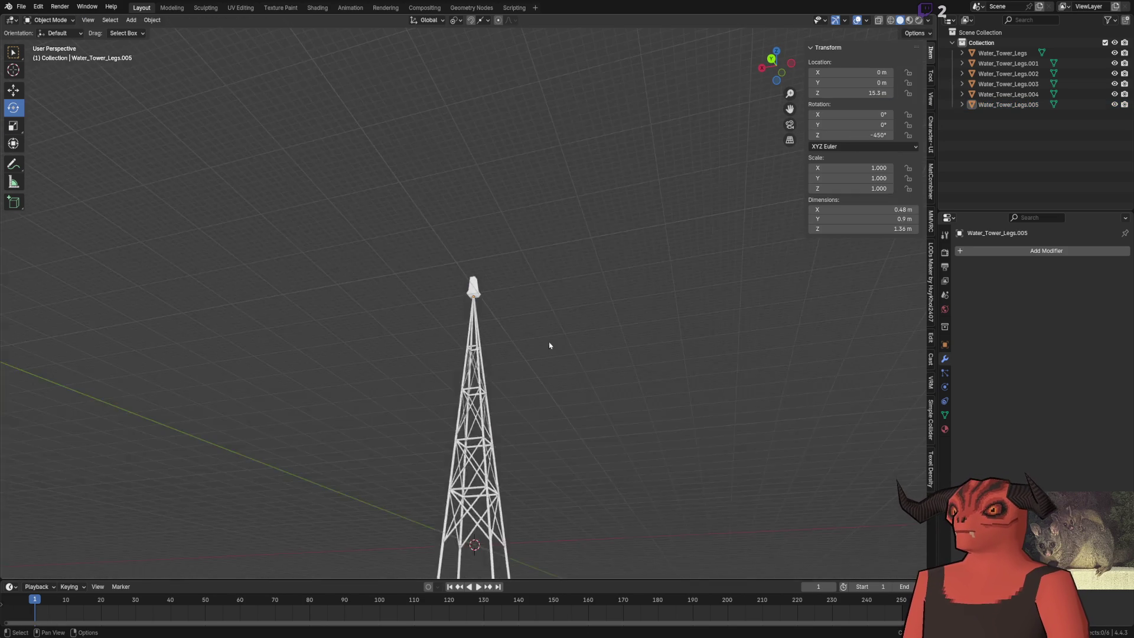
scroll(495, 328, up, 8)
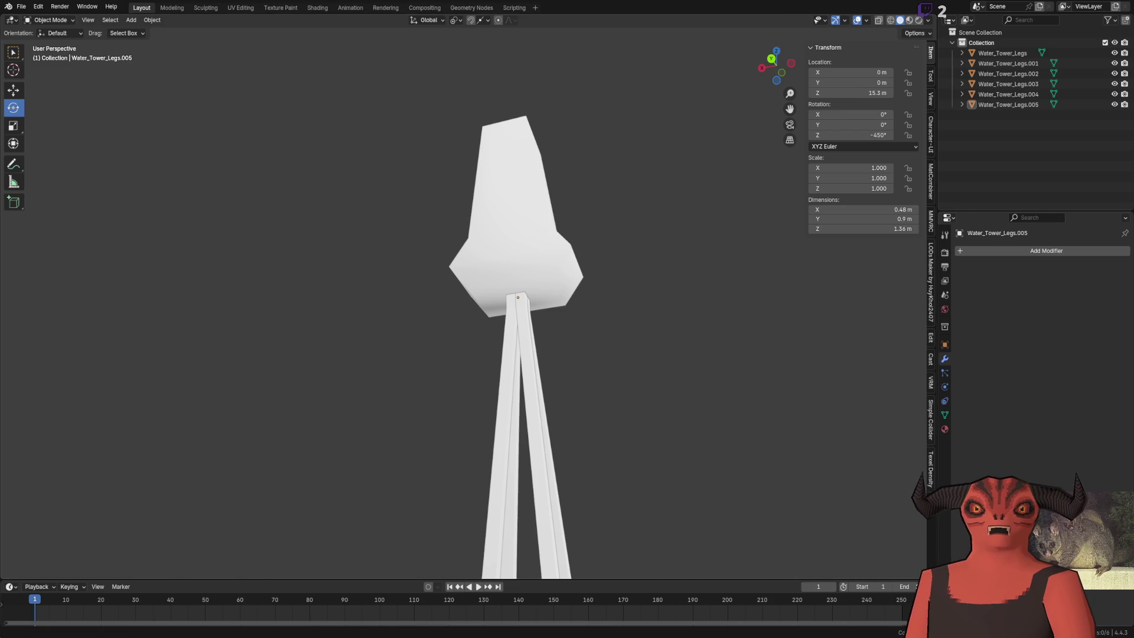
Step: Flip between the game scene and reference photos, ending on the Southern Cross windmill photo
key(alt+Tab)
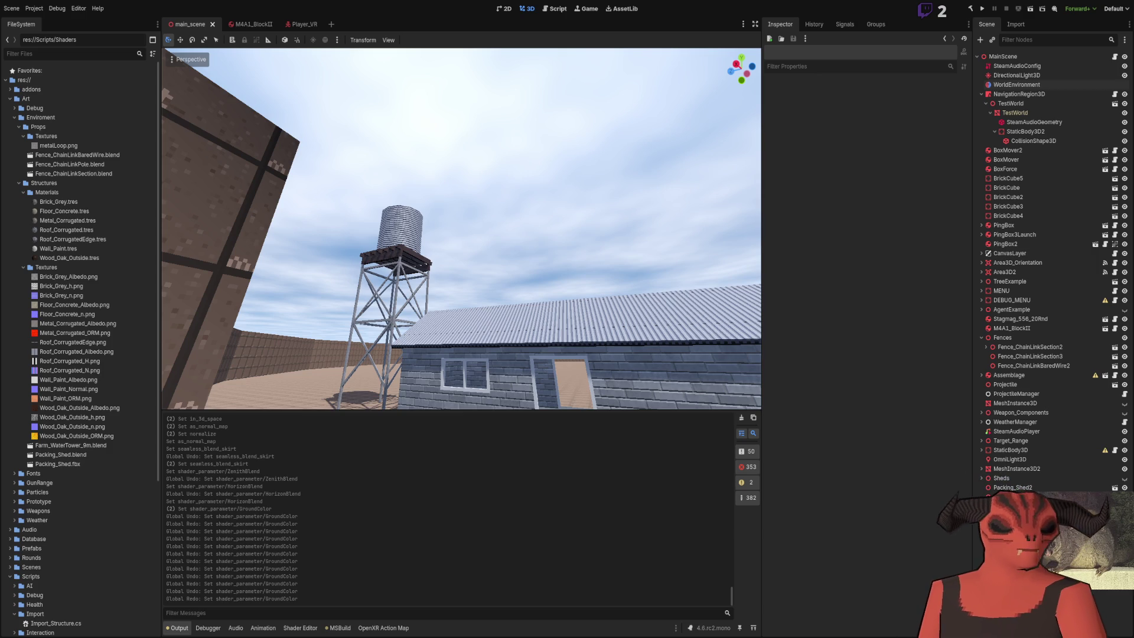
key(alt+Tab)
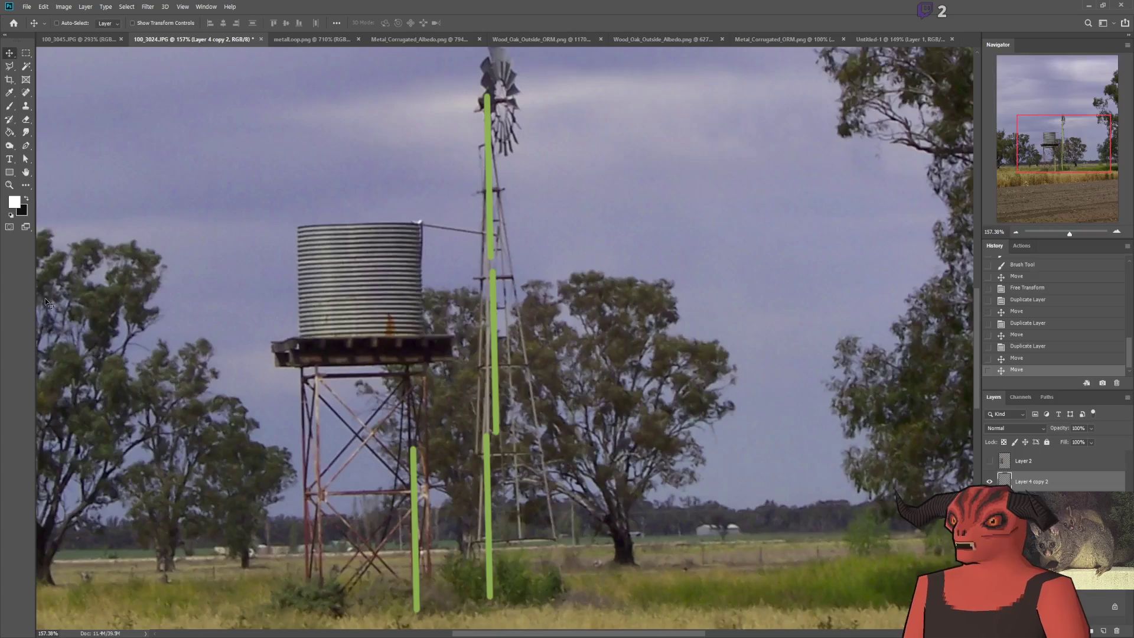
key(alt+Tab)
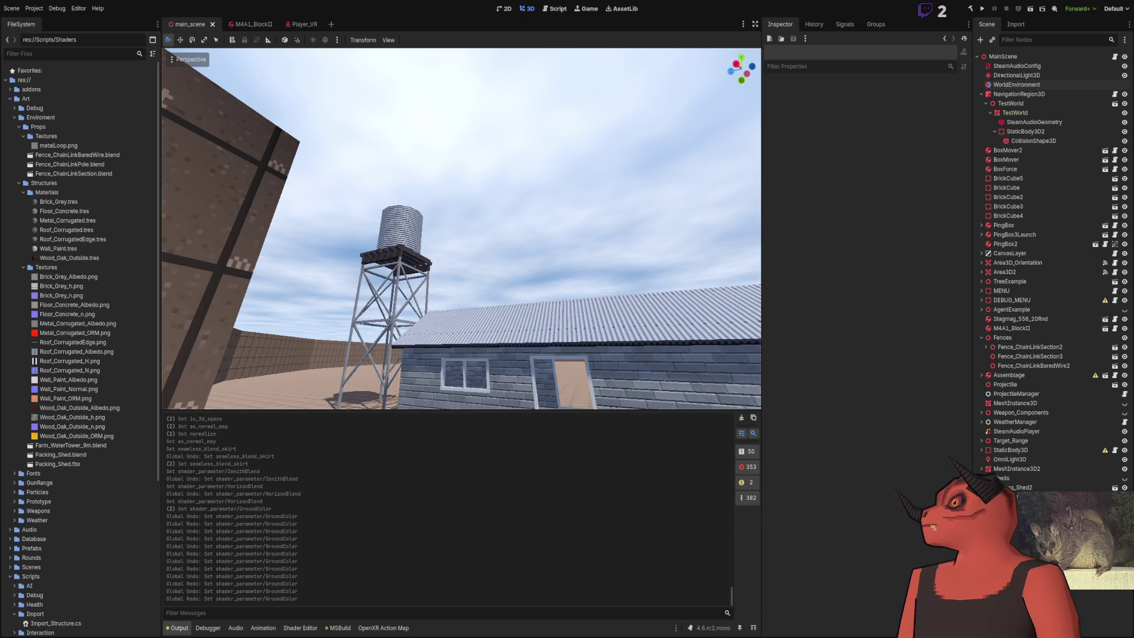
key(alt+Tab)
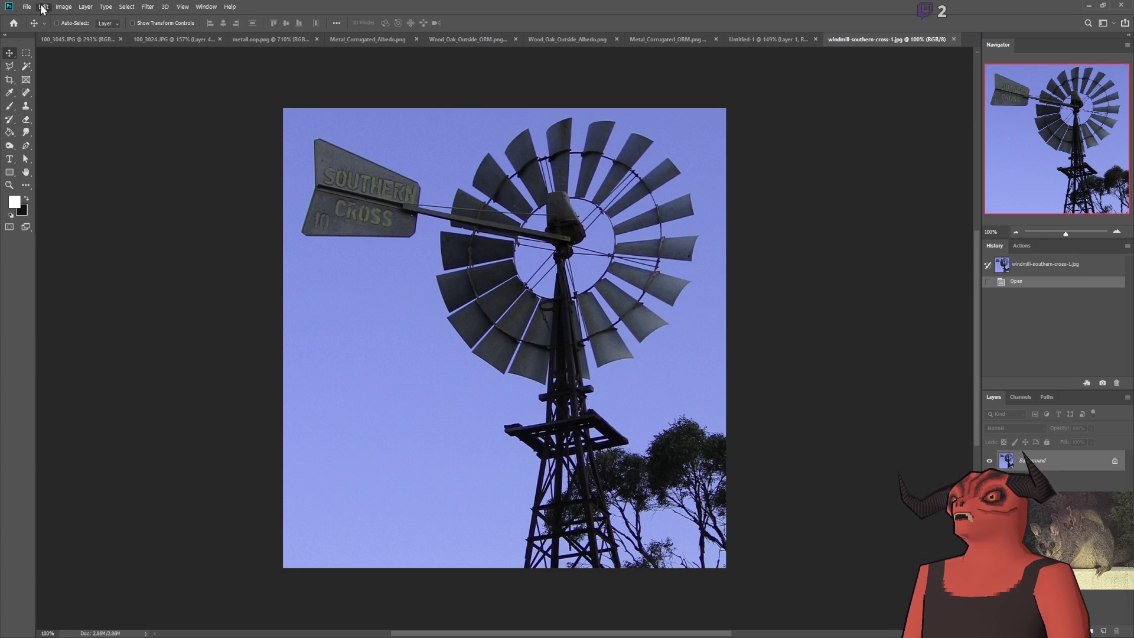
key(i)
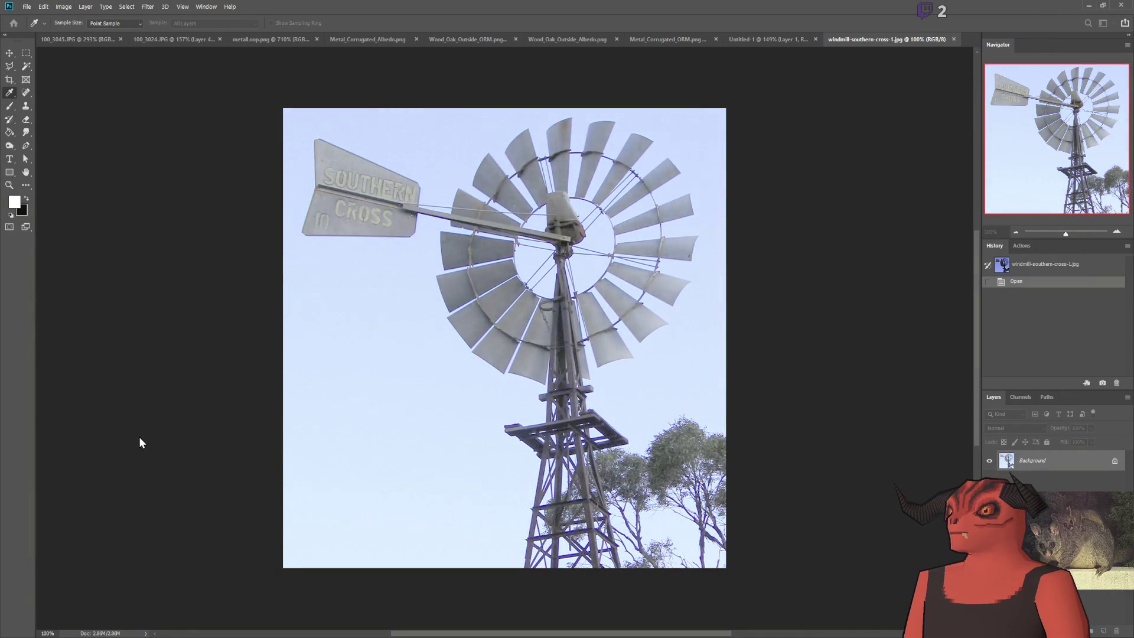
Step: Brighten the windmill photo with a Levels adjustment and zoom around the hub
key(Return)
key(v)
scroll(619, 211, up, 5)
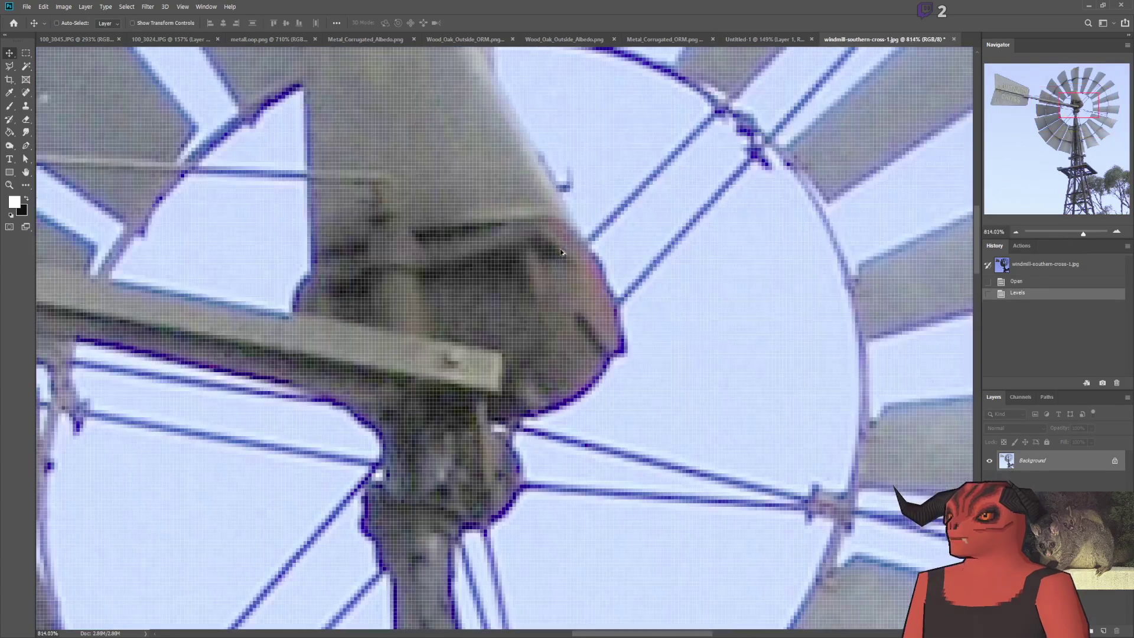
scroll(445, 411, down, 5)
scroll(506, 405, up, 3)
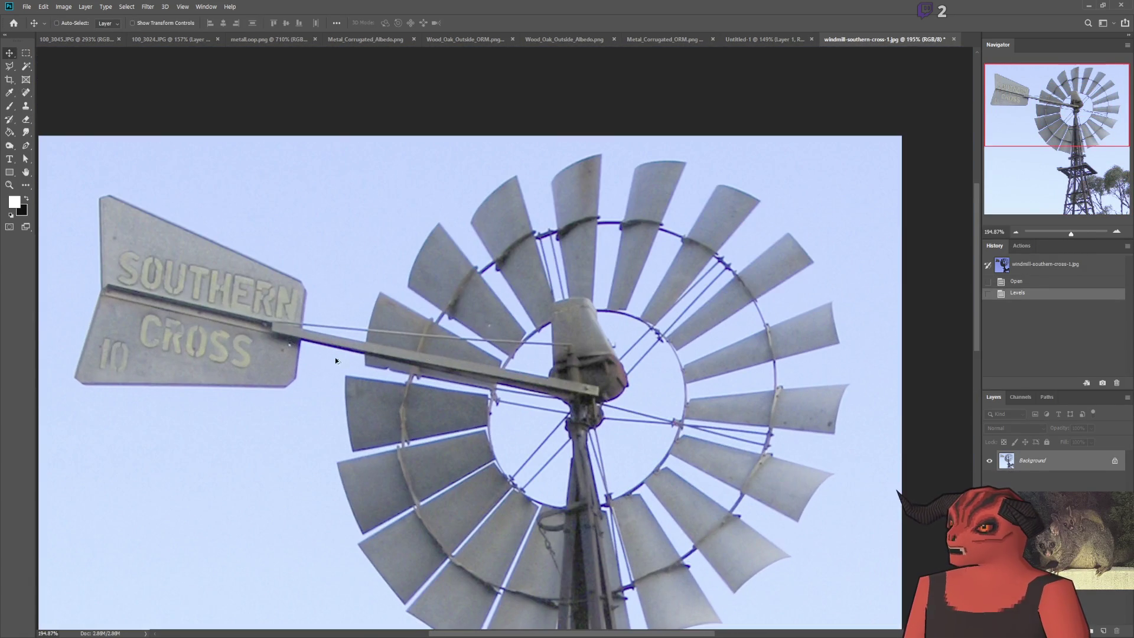
scroll(559, 386, up, 5)
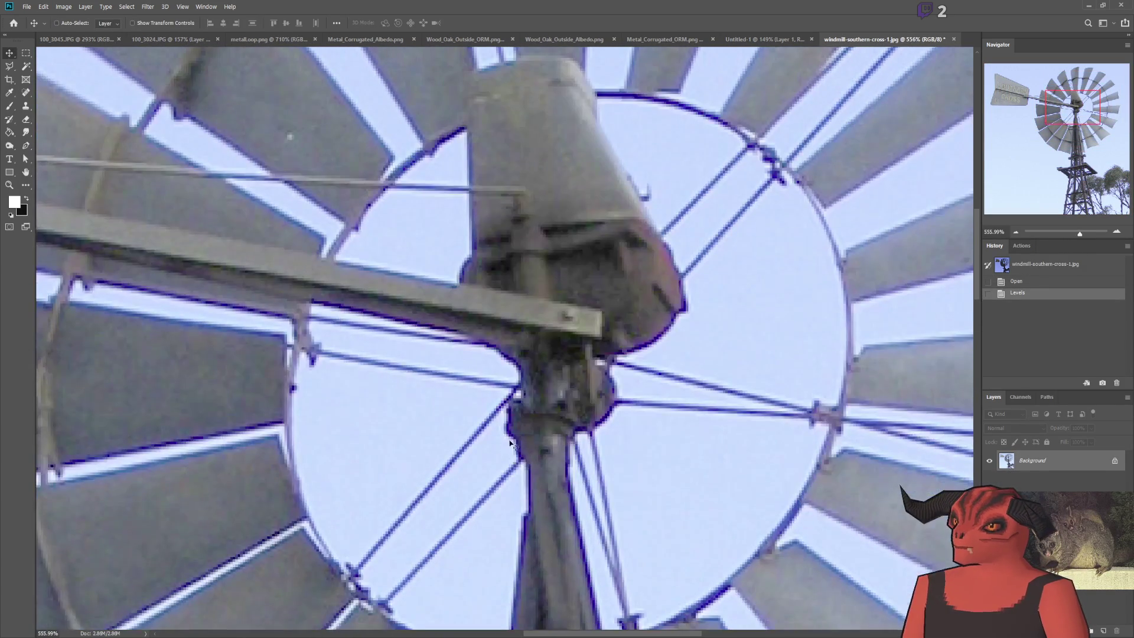
scroll(531, 393, down, 3)
scroll(520, 408, up, 3)
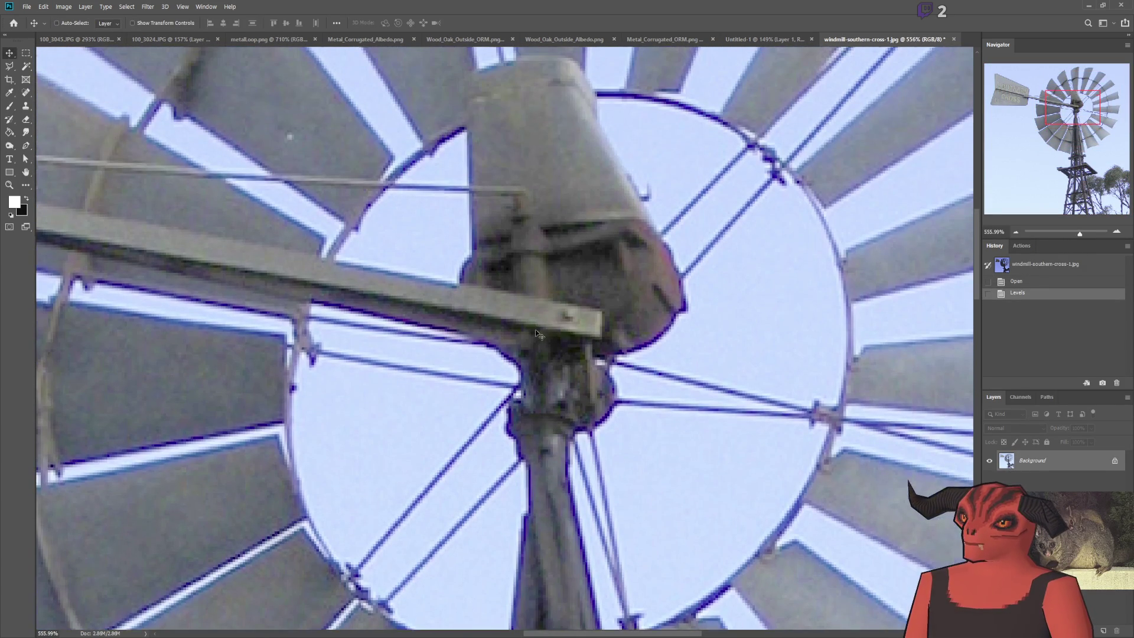
scroll(532, 419, down, 5)
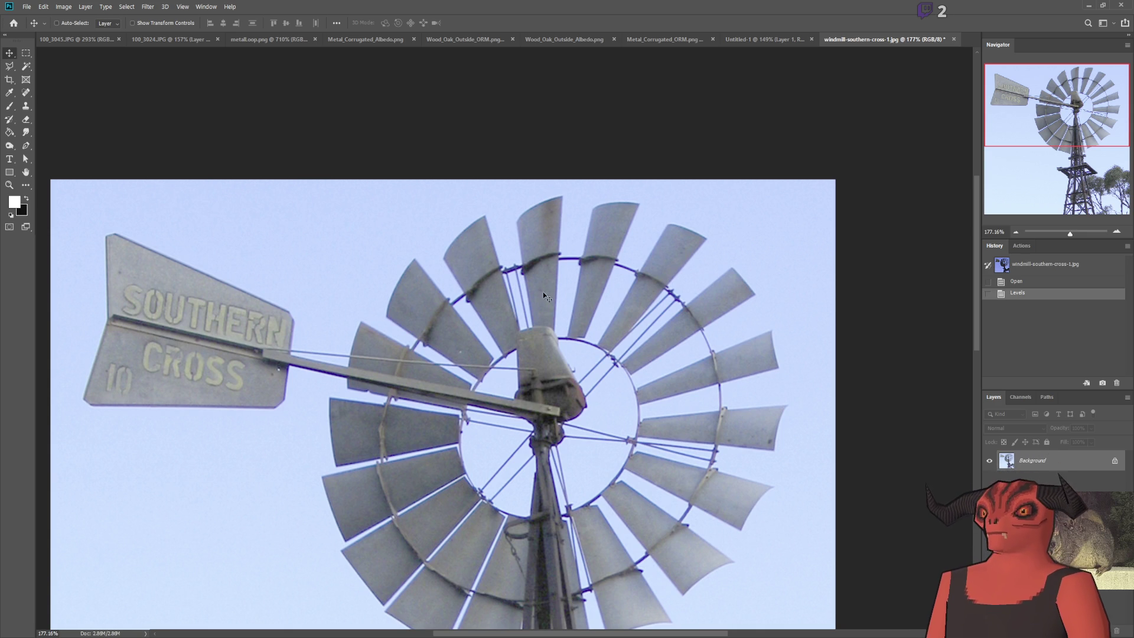
scroll(232, 313, down, 1)
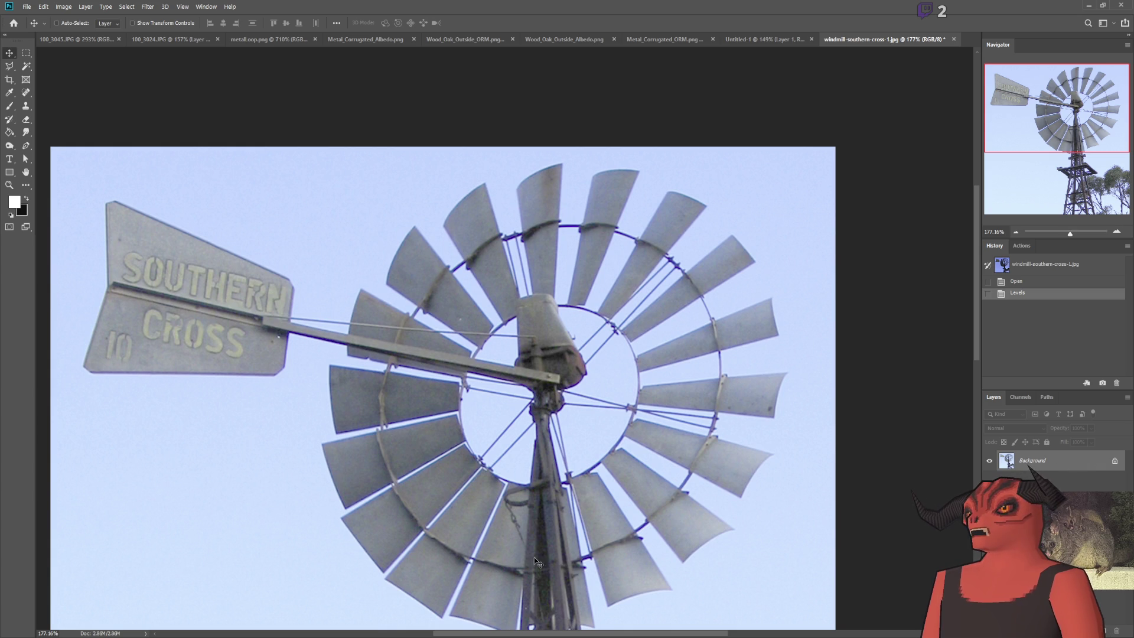
scroll(644, 538, down, 4)
scroll(662, 414, up, 4)
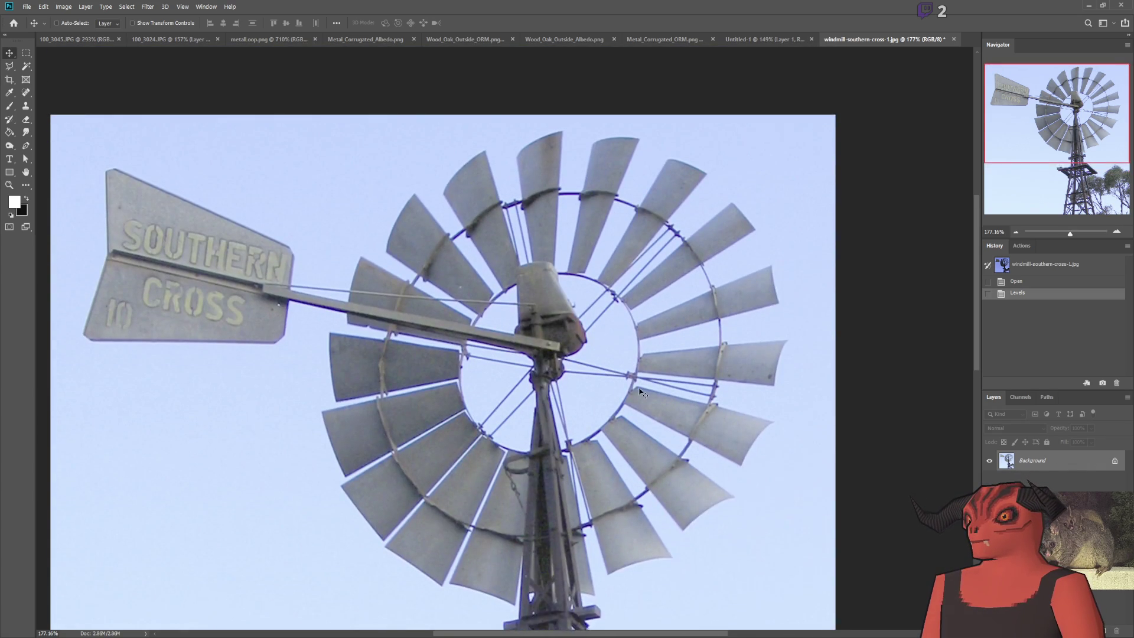
Step: Sketch white brush guide lines across the vane, wheel and blades, then undo them
key(alt+Tab)
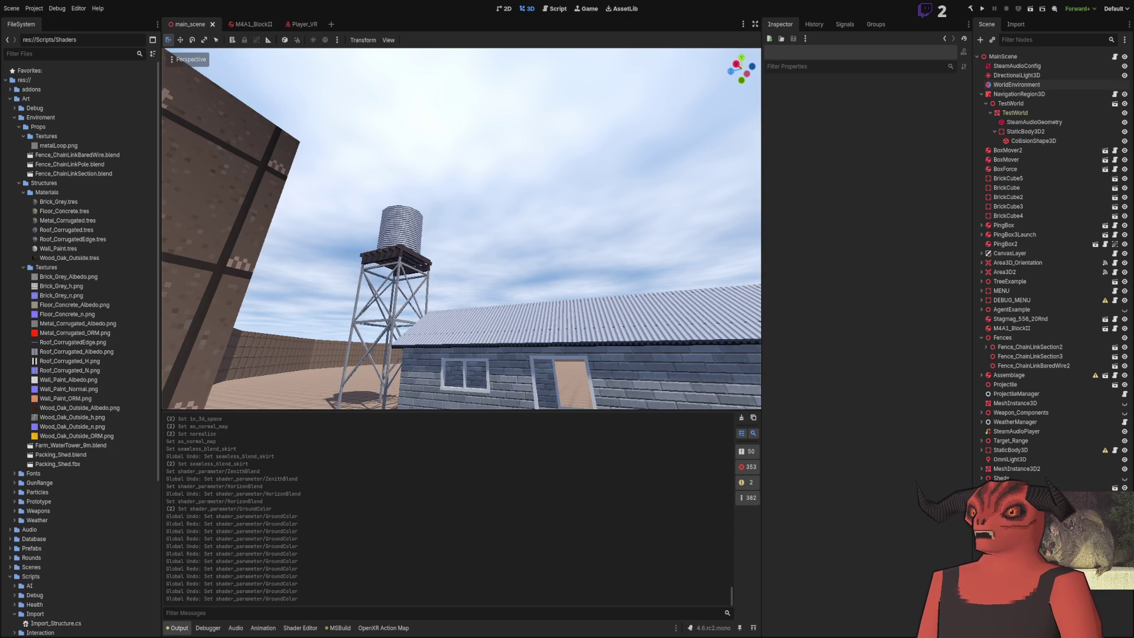
key(alt+Tab)
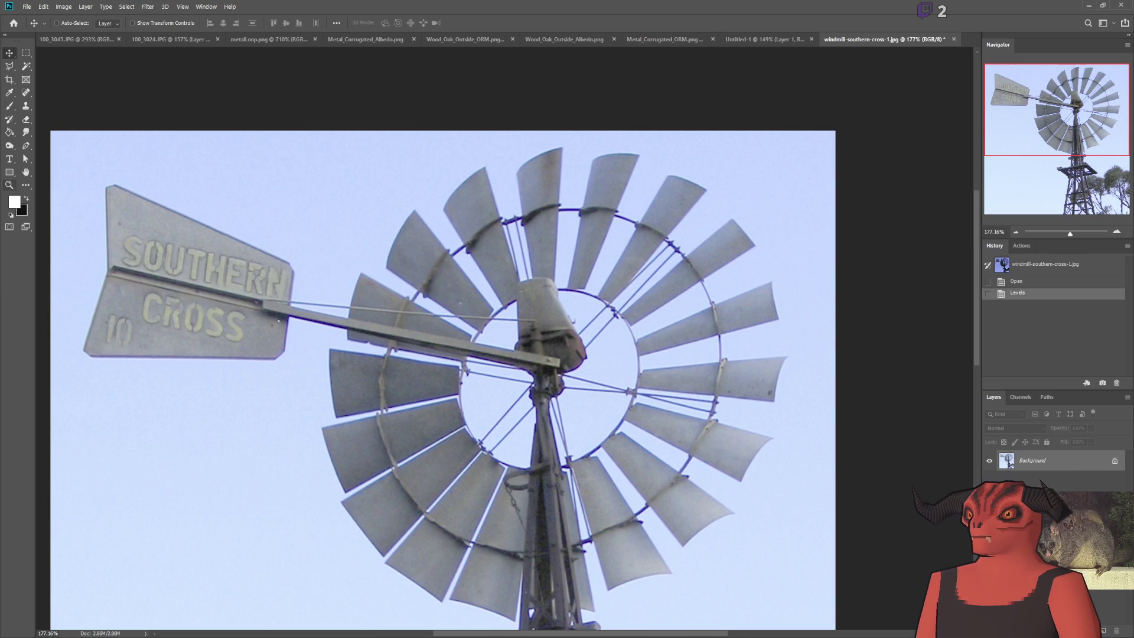
click(9, 105)
drag(789, 337, 160, 278)
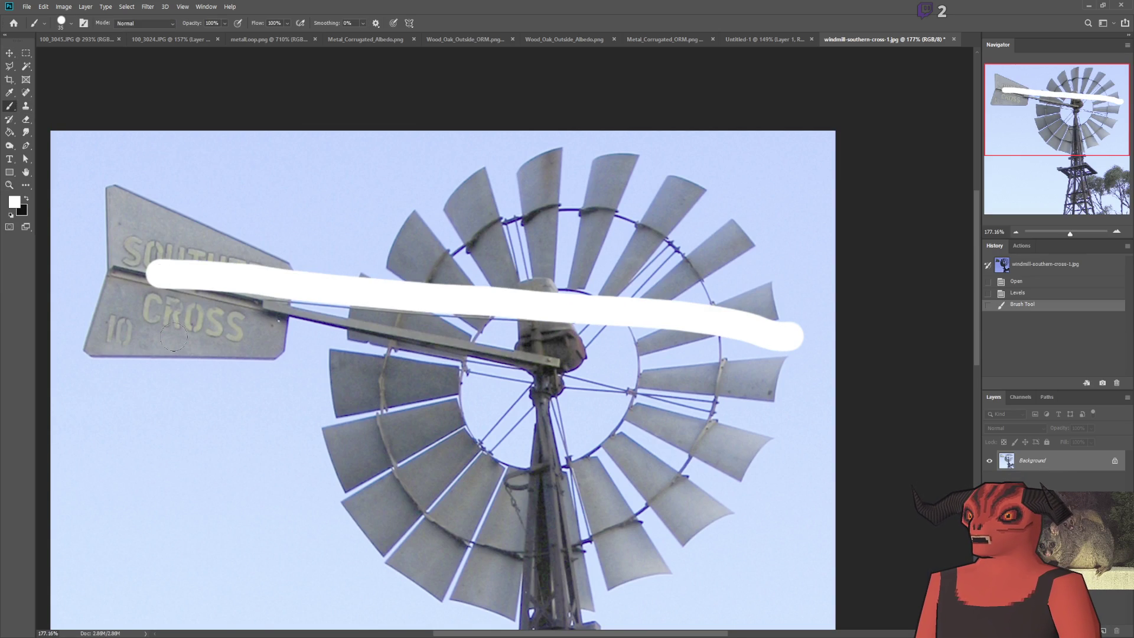
key(ctrl+z)
click(759, 510)
drag(716, 478, 607, 403)
drag(513, 290, 363, 187)
drag(501, 481, 397, 363)
drag(650, 290, 537, 178)
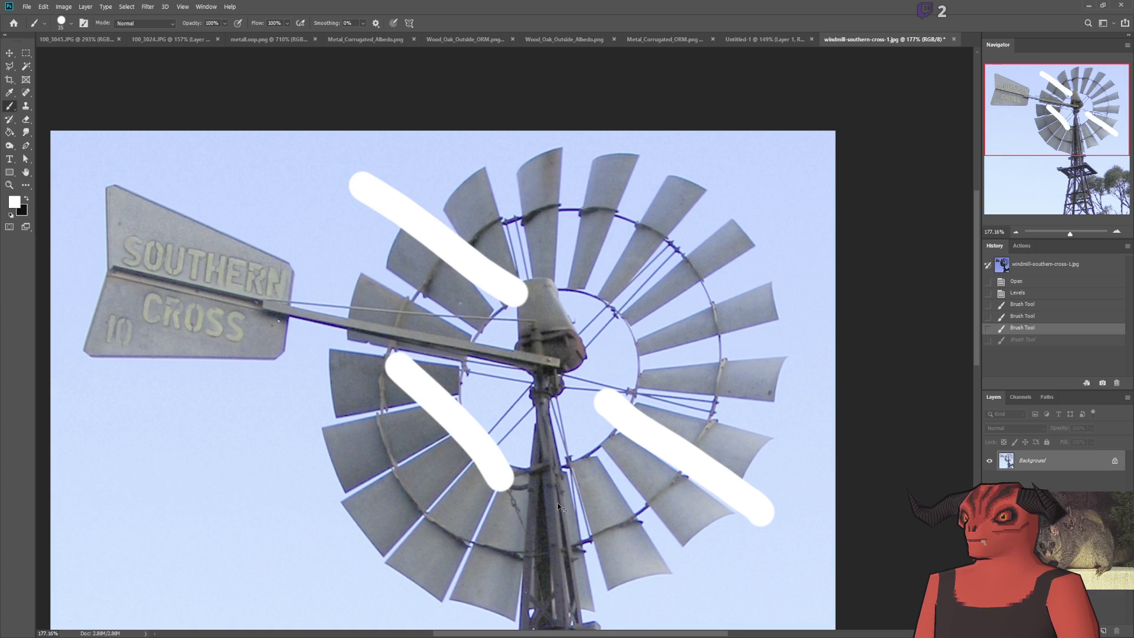
key(ctrl+z)
key(ctrl+z)
key(ctrl+z)
drag(819, 325, 68, 253)
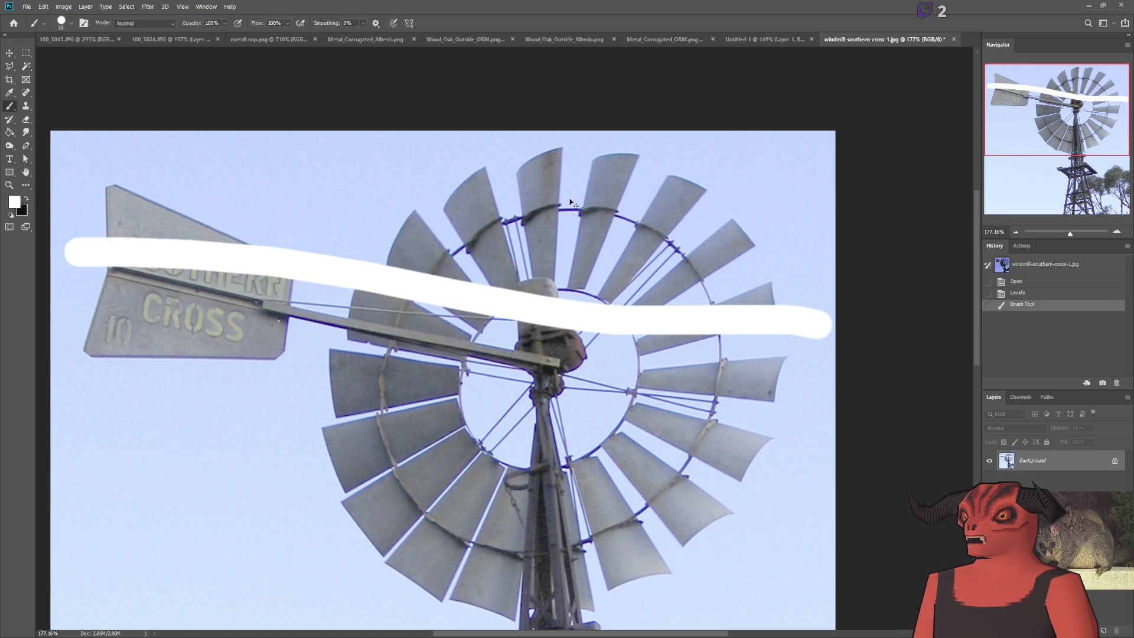
key(ctrl+z)
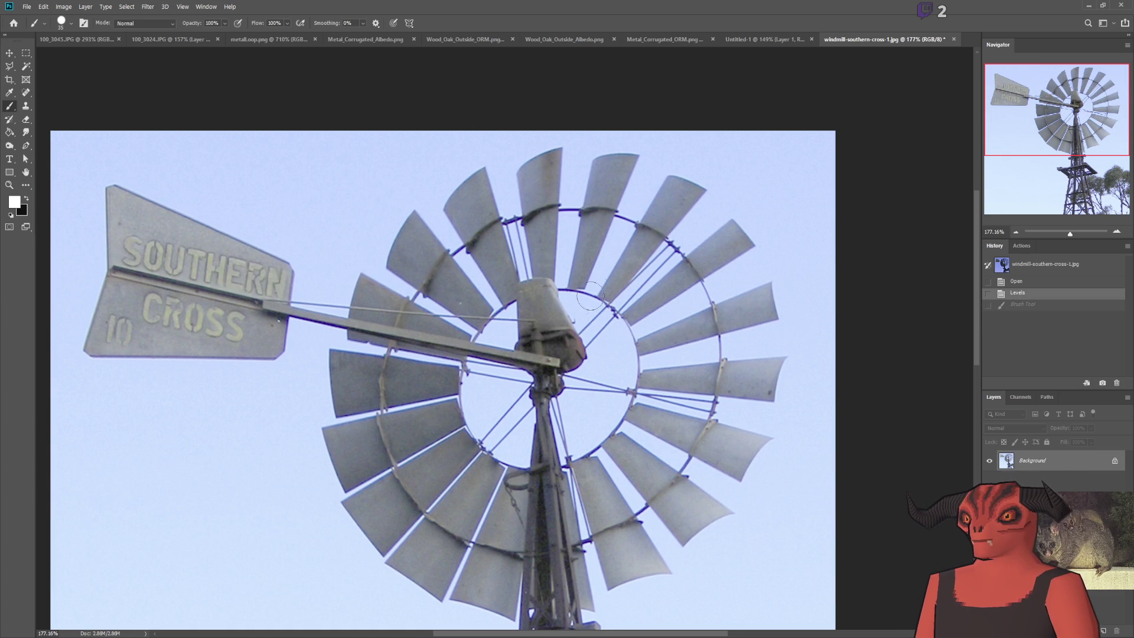
Step: Check the Godot scene, then sketch and undo a straight guide line across the tail vane
key(alt+Tab)
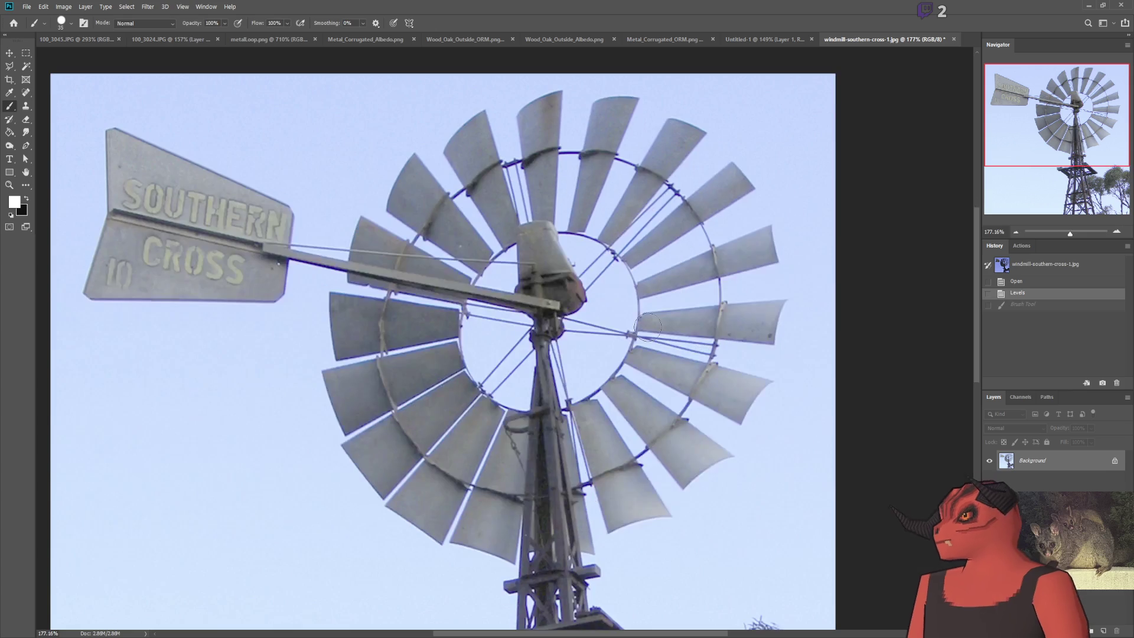
scroll(547, 488, down, 3)
scroll(547, 488, up, 6)
scroll(547, 488, down, 3)
scroll(547, 488, up, 3)
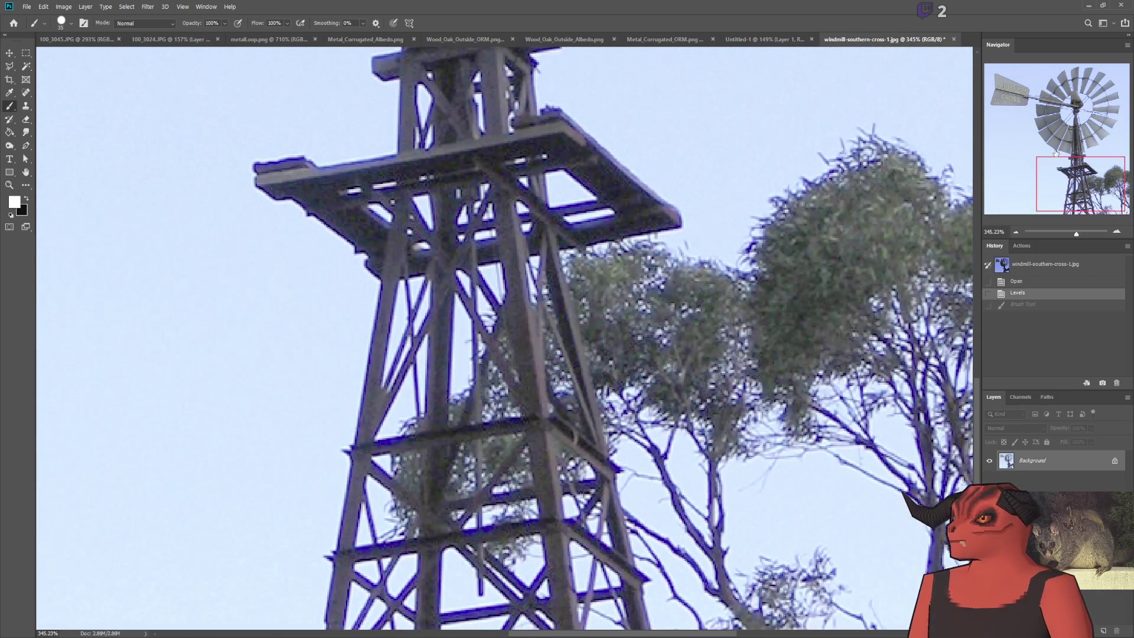
drag(1056, 152, 1066, 105)
drag(659, 353, 234, 266)
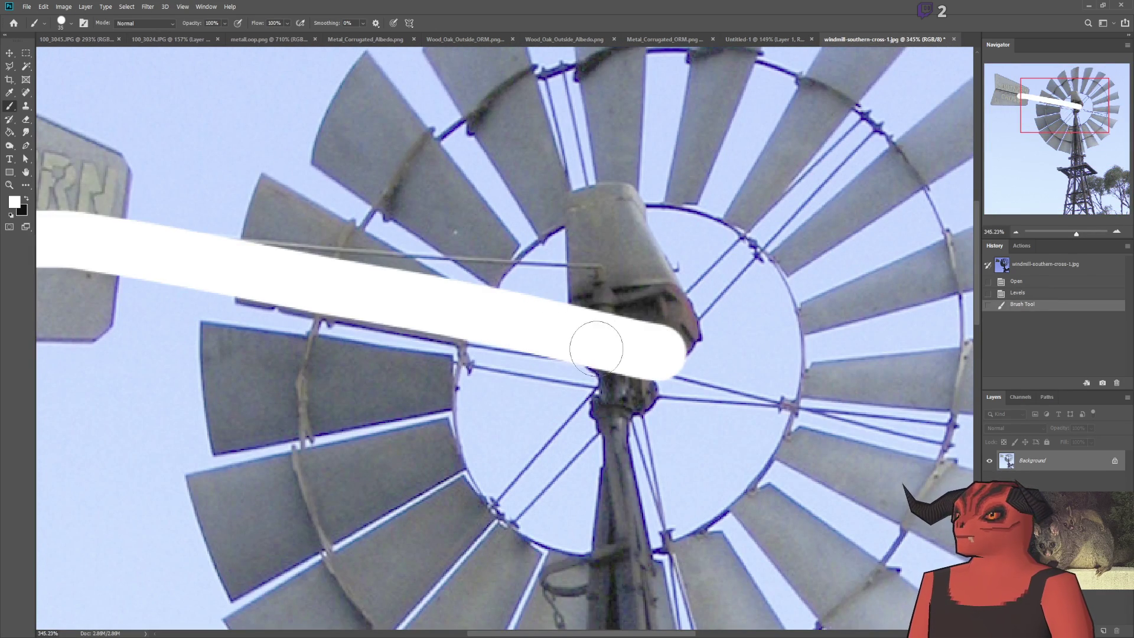
key(ctrl+z)
scroll(597, 353, down, 1)
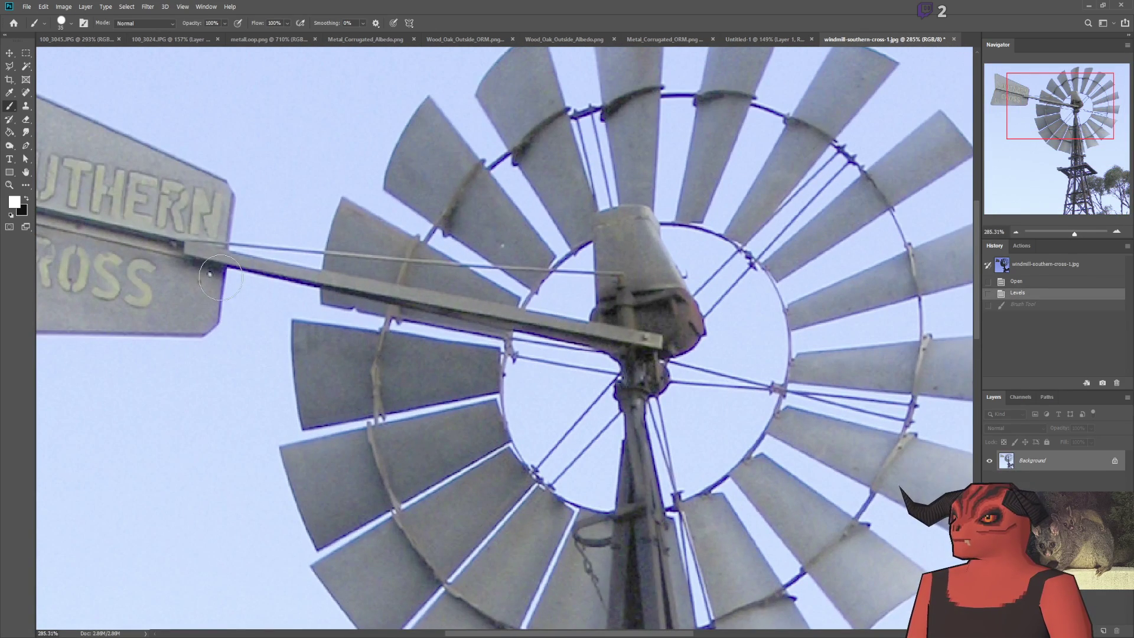
scroll(555, 330, down, 2)
scroll(112, 204, up, 2)
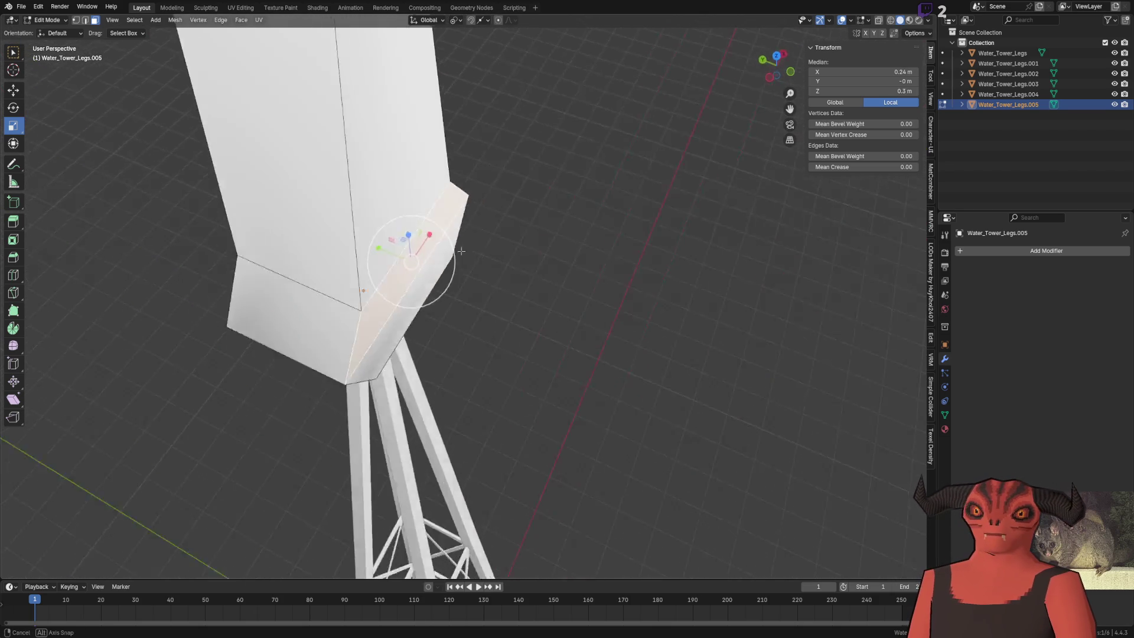
Step: Duplicate the head block's lower side face and move the copy out along Y
click(413, 313)
click(425, 283)
click(14, 89)
key(shift+d)
key(y)
click(334, 270)
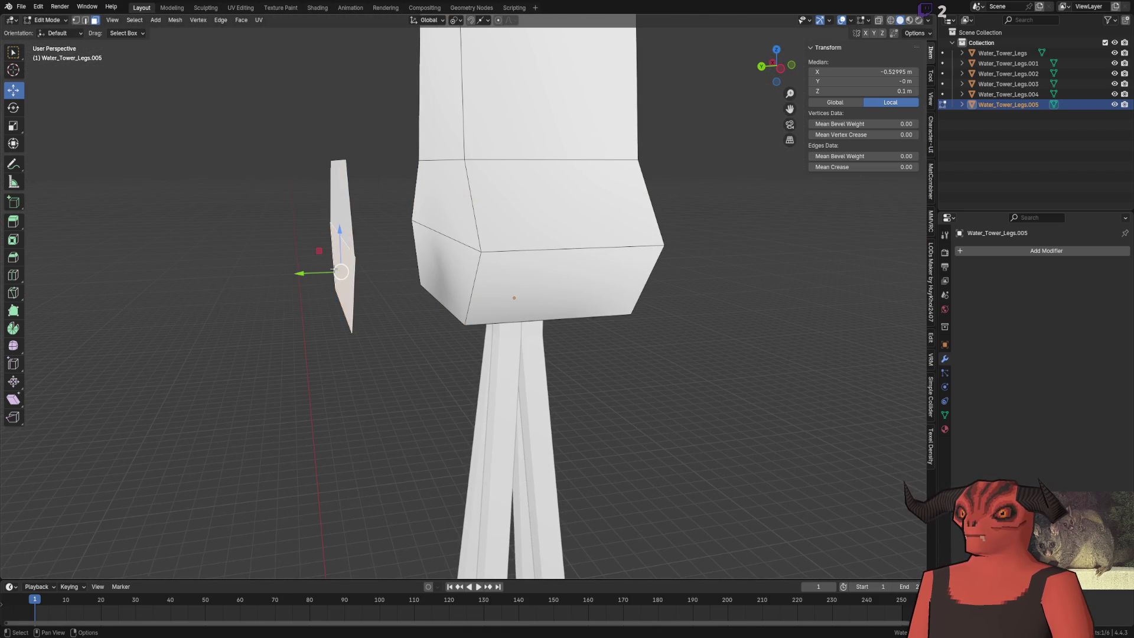
Step: Change the snapping target and slide a corner vertex of the new panel along X
key(x)
click(334, 273)
click(354, 243)
key(g)
key(x)
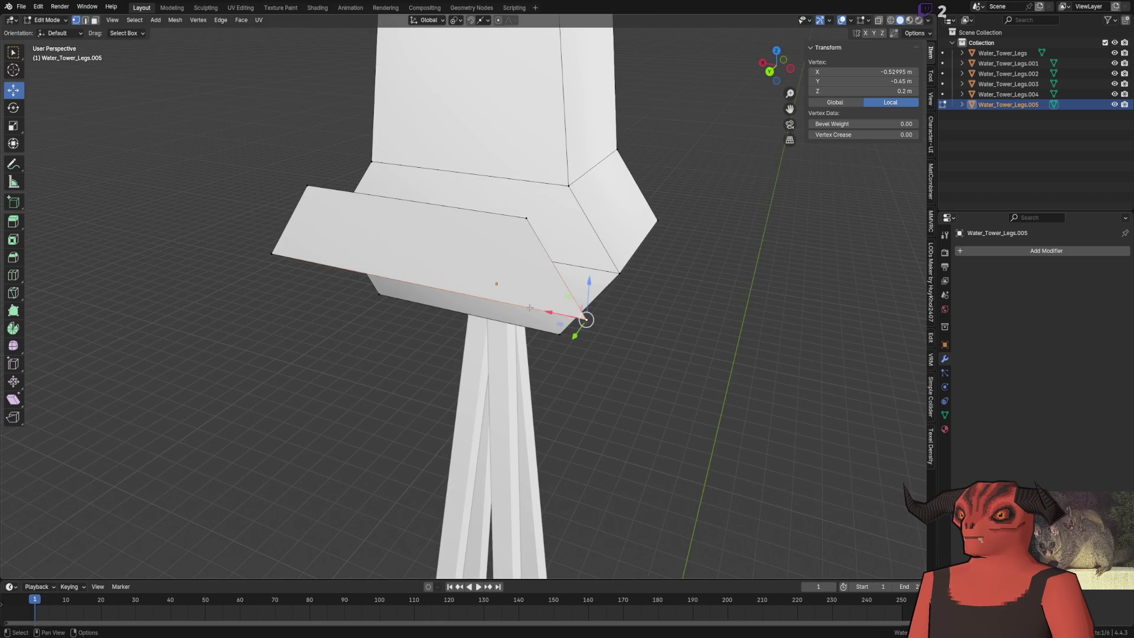
key(Return)
click(482, 19)
click(472, 95)
mouse_move(528, 309)
mouse_down()
mouse_move(280, 253)
mouse_move(337, 192)
mouse_up()
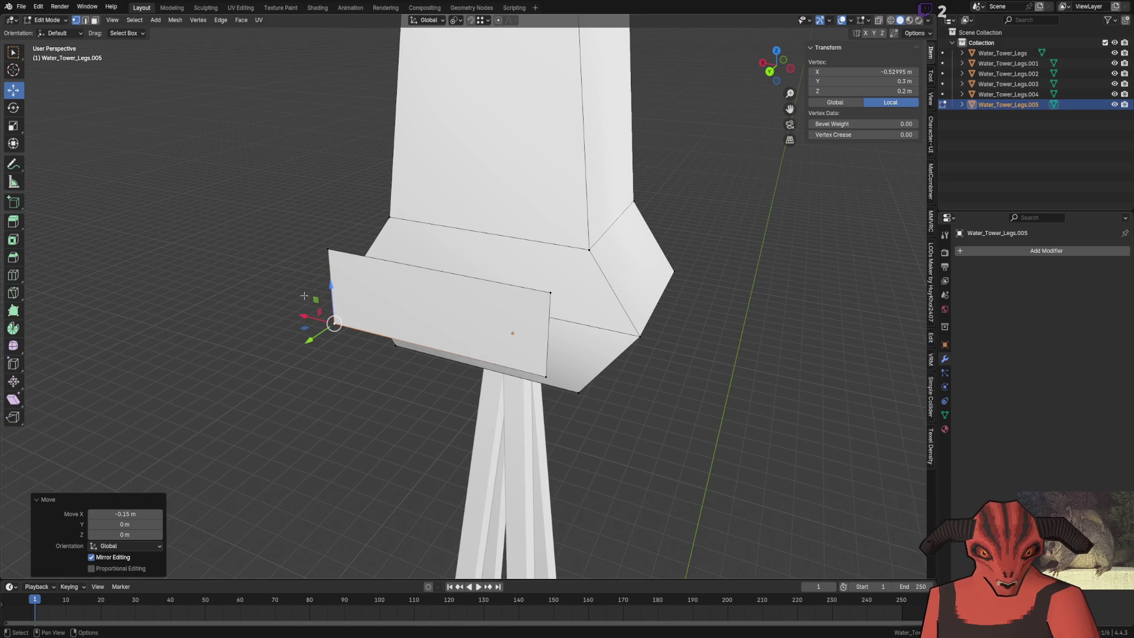
Step: Move the panel's top-left vertex along X to shape the vane, then switch to edge selection
click(324, 255)
key(g)
key(x)
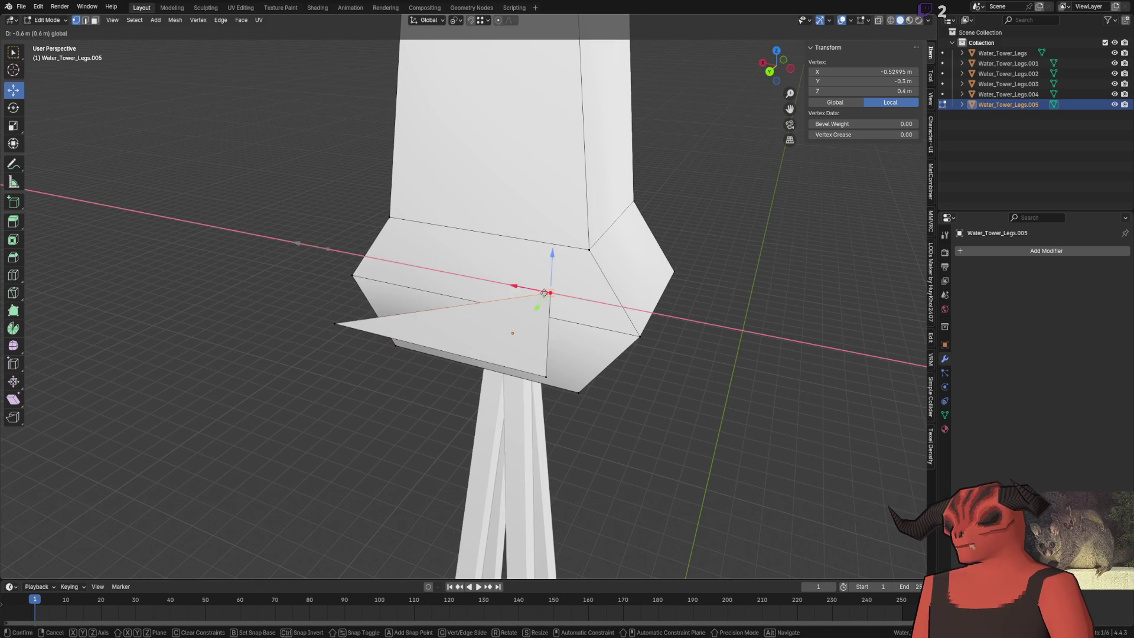
click(292, 296)
click(481, 21)
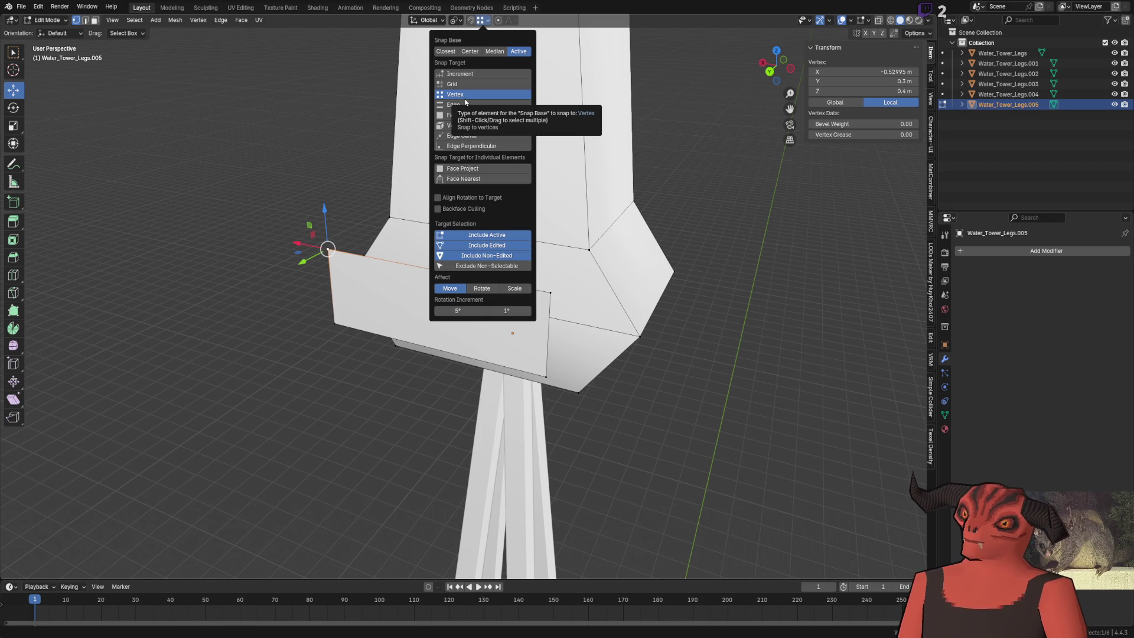
mouse_move(331, 98)
mouse_down()
mouse_move(332, 178)
mouse_move(386, 261)
mouse_move(404, 209)
mouse_move(387, 153)
mouse_move(366, 162)
mouse_up()
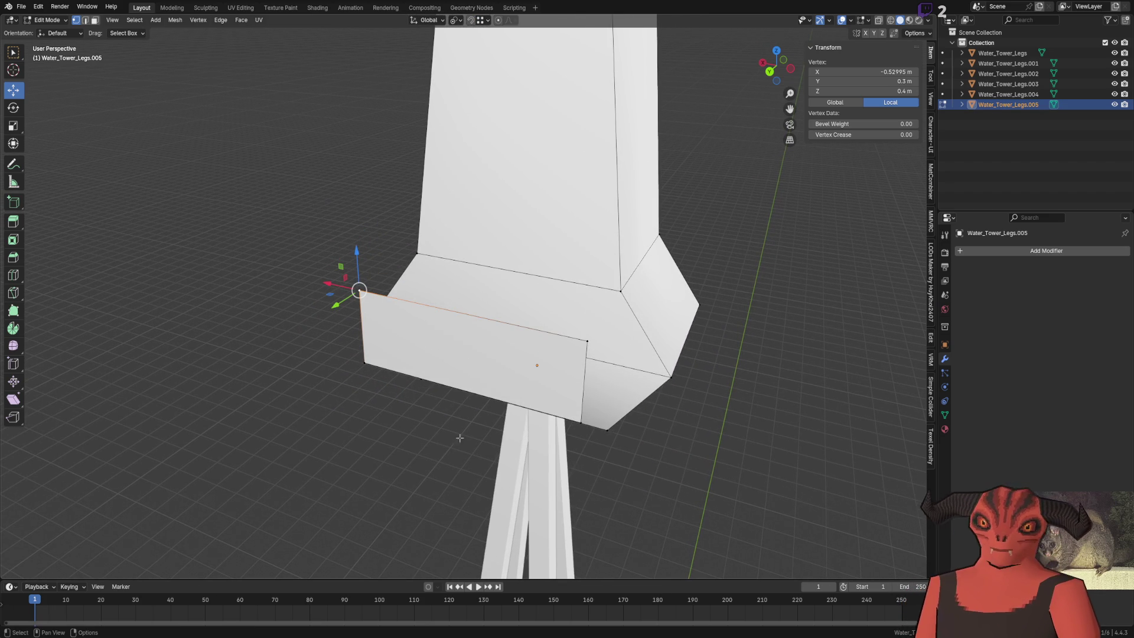
key(2)
click(362, 329)
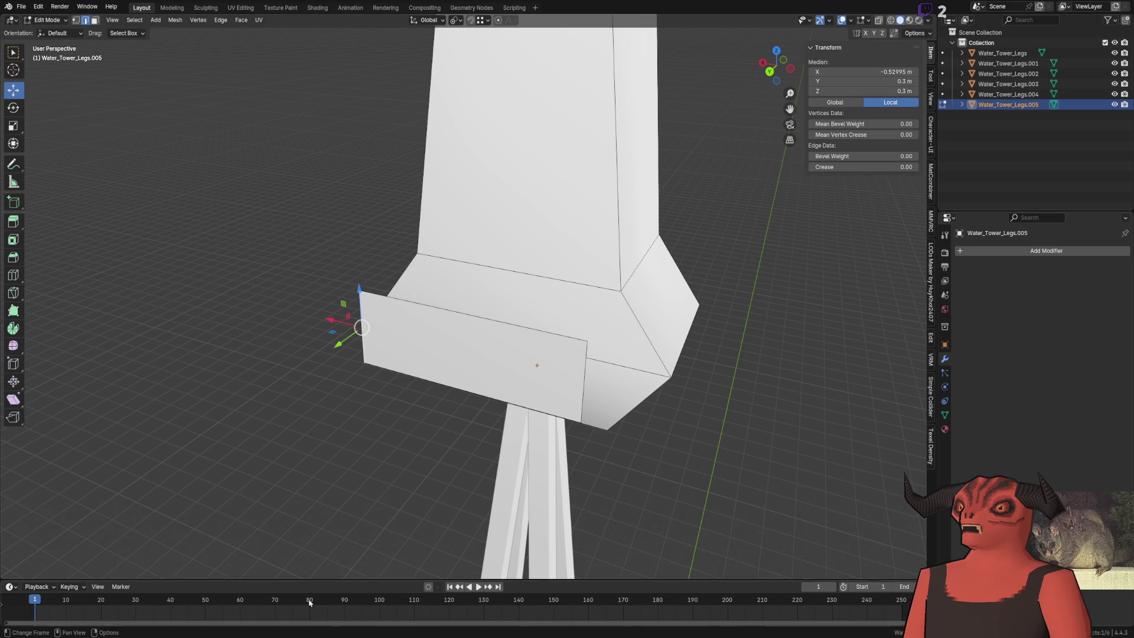
key(alt+Tab)
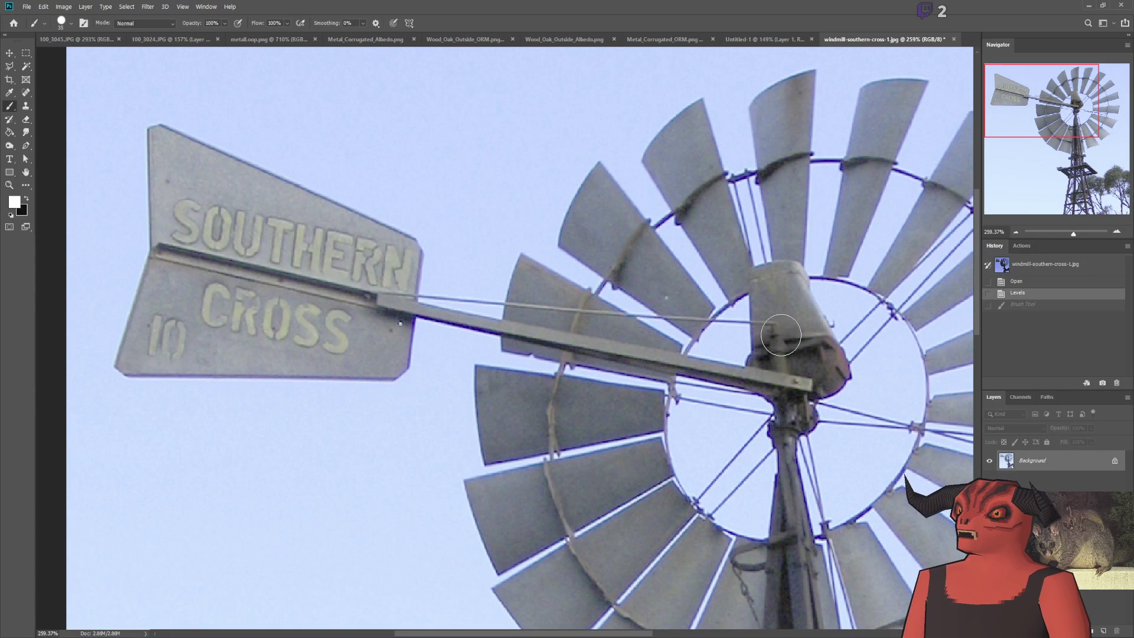
Step: Sketch white guide lines down the hub and along the boom, undoing each stroke
drag(781, 337, 779, 390)
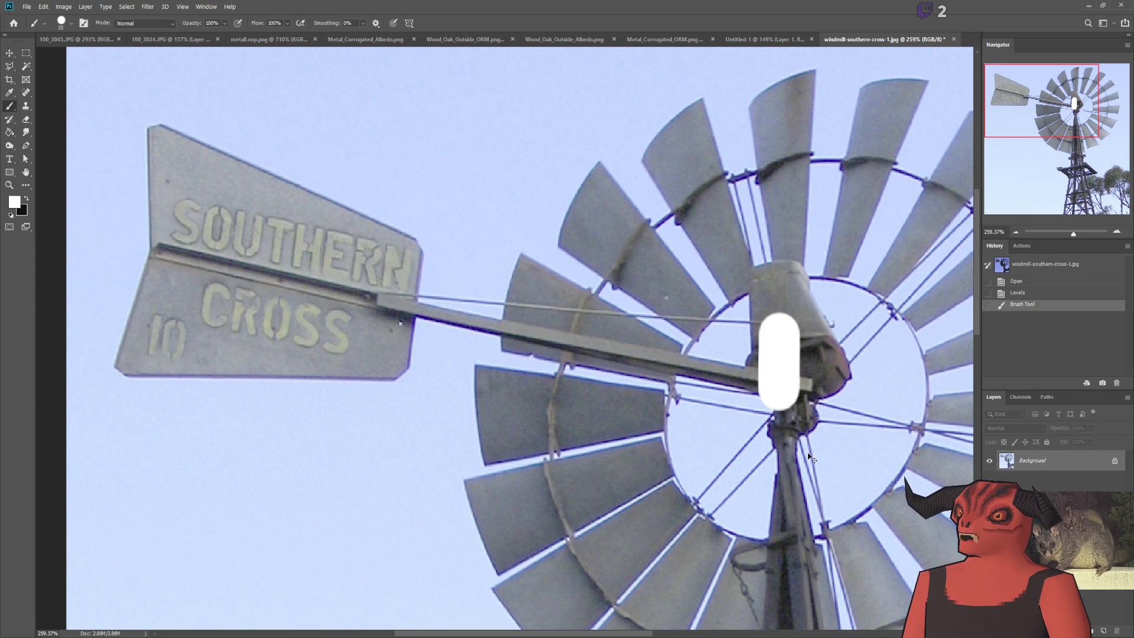
key(ctrl+z)
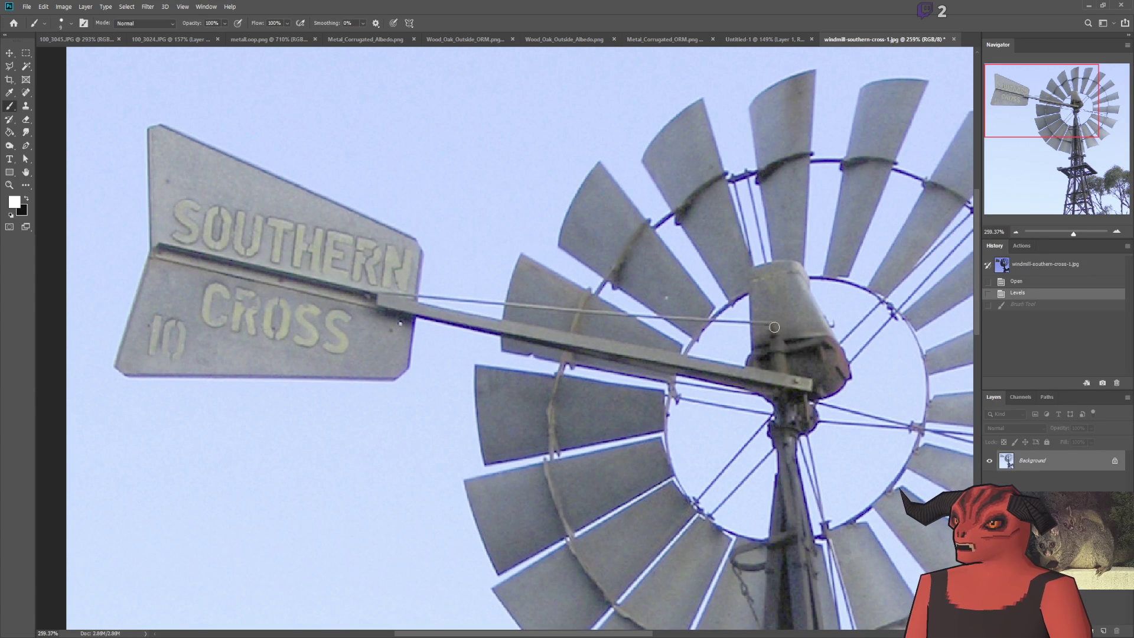
key(ctrl+shift+z)
key(ctrl+z)
drag(378, 297, 767, 322)
key(ctrl+z)
mouse_move(797, 382)
mouse_down()
mouse_move(460, 329)
mouse_move(373, 300)
mouse_up()
drag(783, 418, 373, 299)
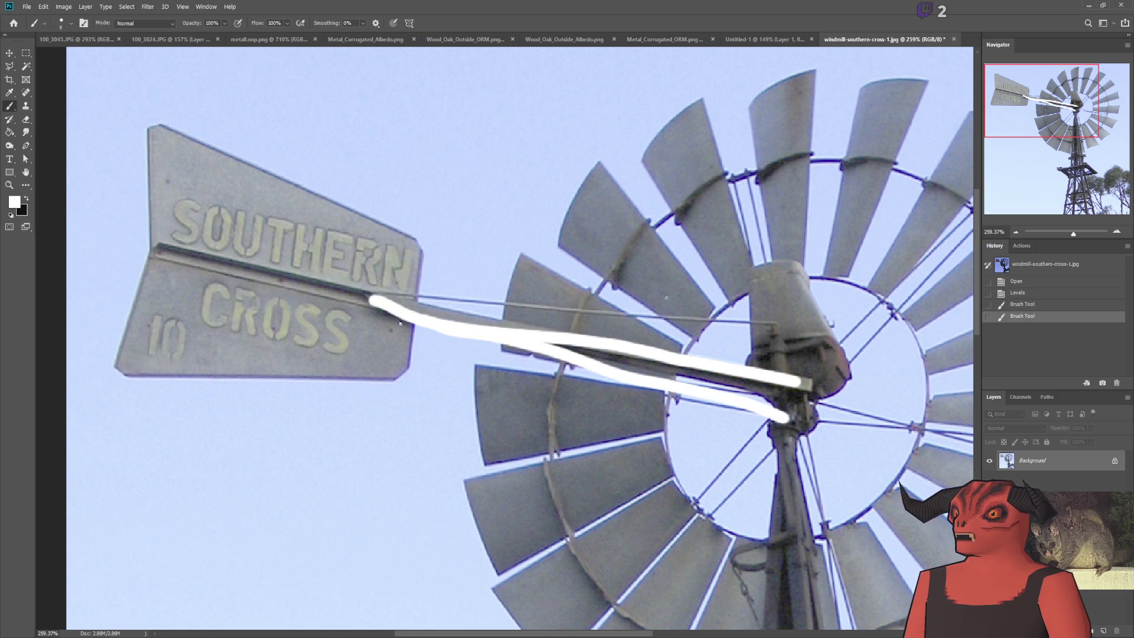
key(ctrl+z)
key(ctrl+z)
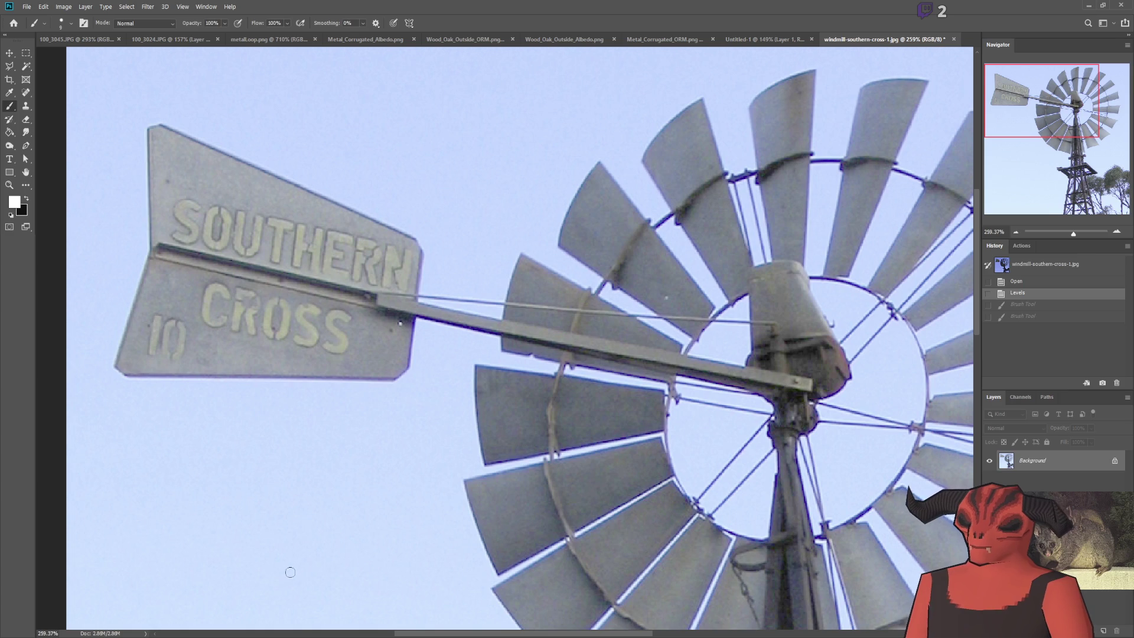
key(alt+Tab)
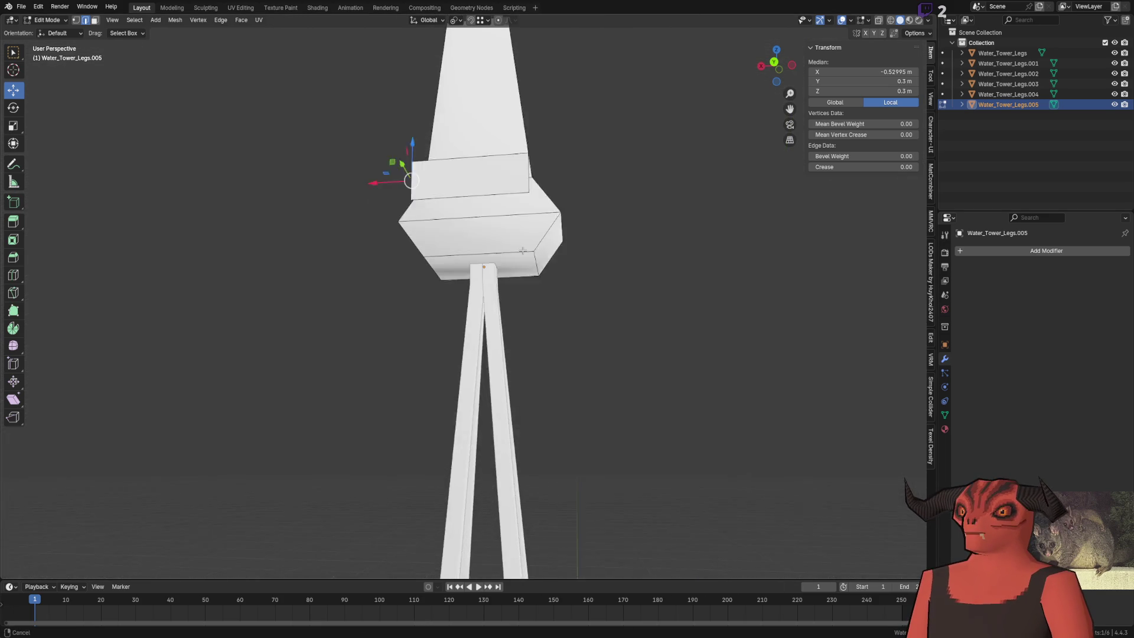
Step: Move the lower block's left edge 0.25 m outward along X
key(3)
click(489, 208)
key(2)
click(397, 235)
mouse_move(378, 229)
mouse_down()
mouse_move(588, 233)
mouse_move(483, 249)
mouse_up()
click(131, 513)
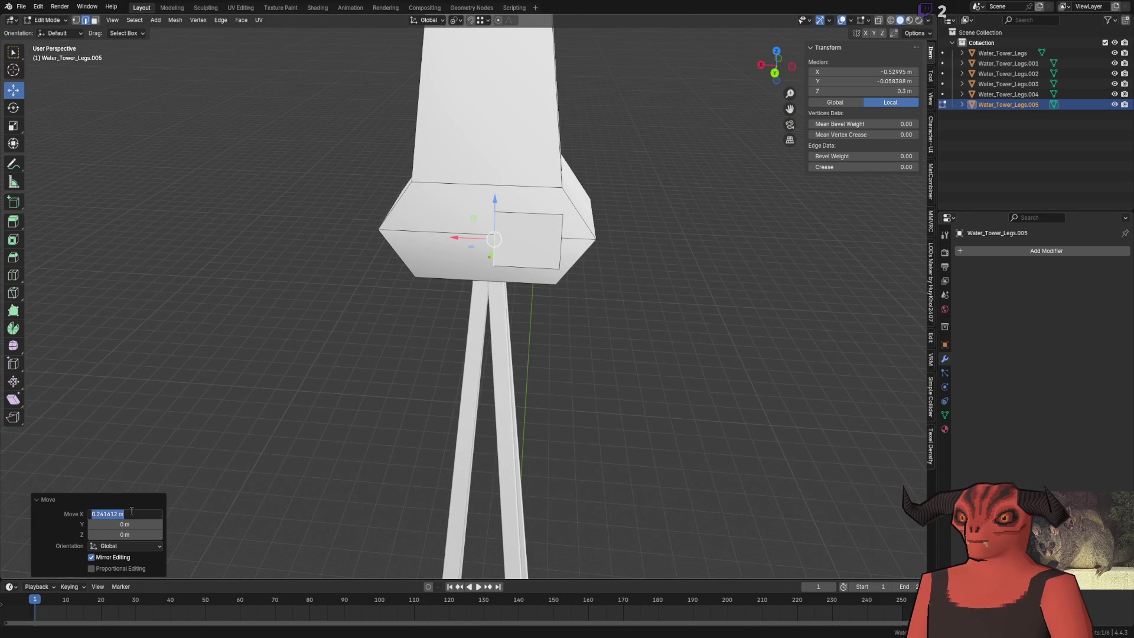
text(5)
key(Return)
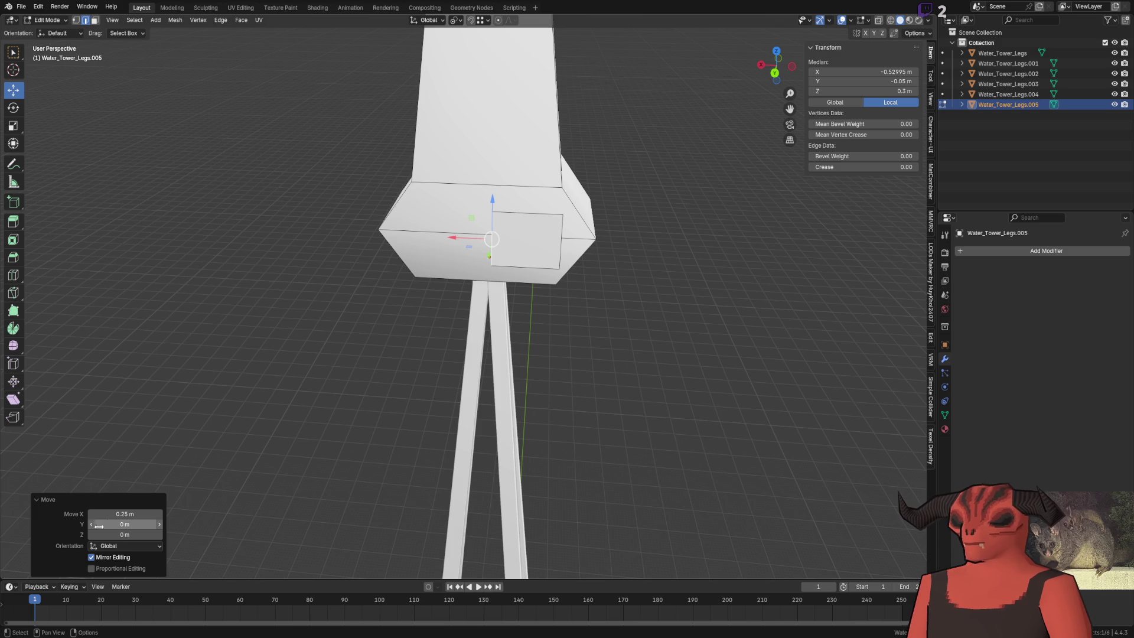
click(128, 512)
key(Return)
Step: Shift a side face 0.2 m along X and along Y, extrude it into a small box, and save
key(3)
click(532, 242)
key(g)
key(x)
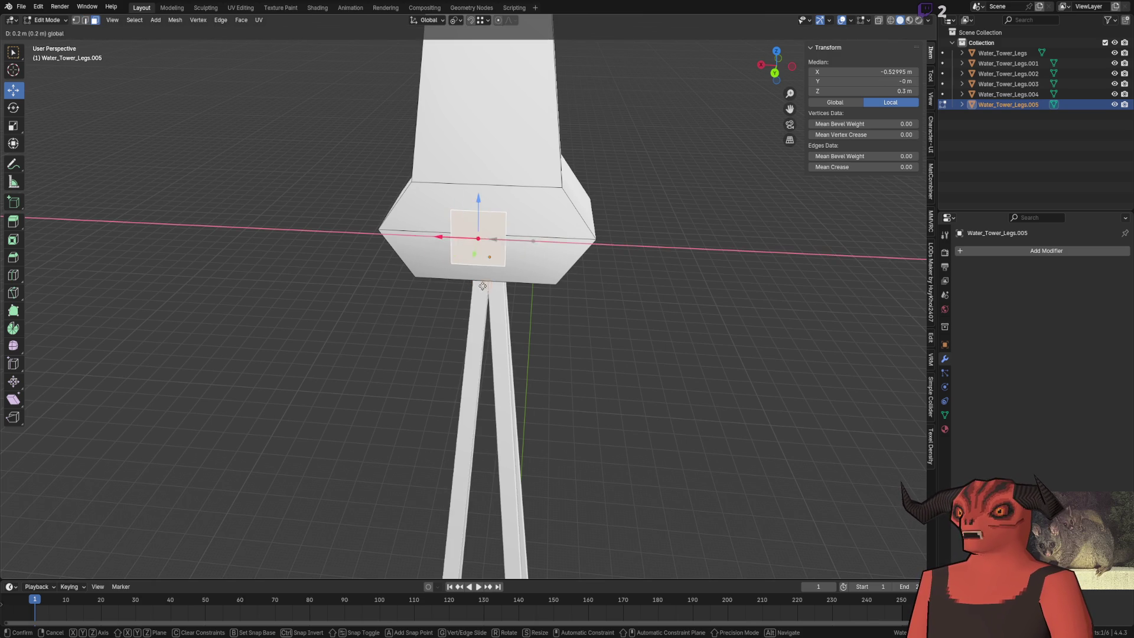
click(471, 229)
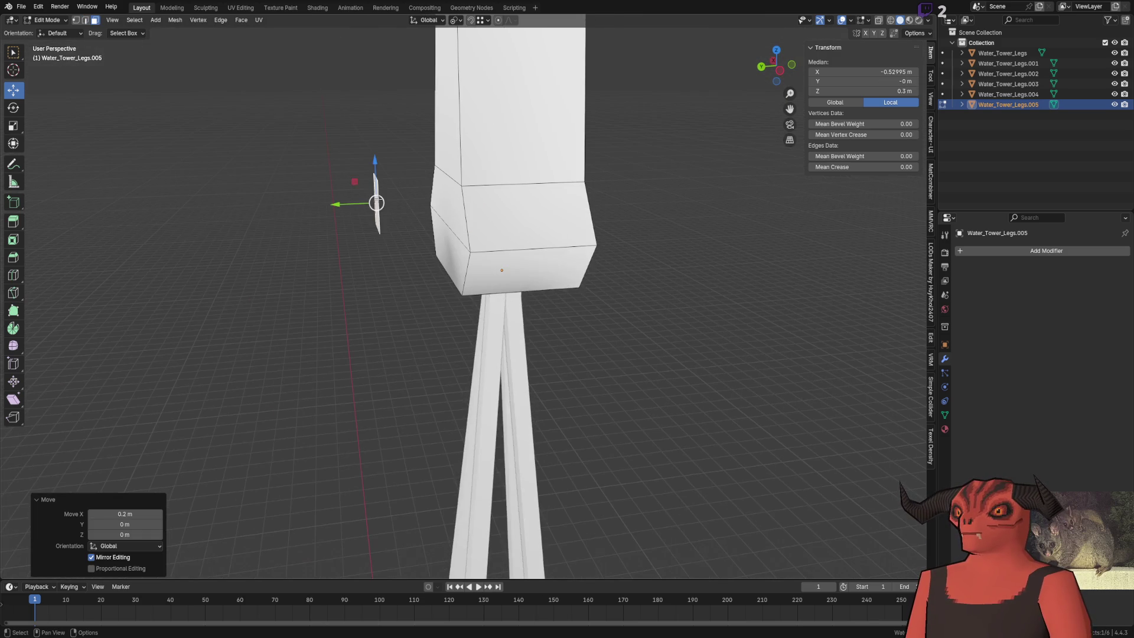
key(g)
key(y)
click(429, 192)
key(e)
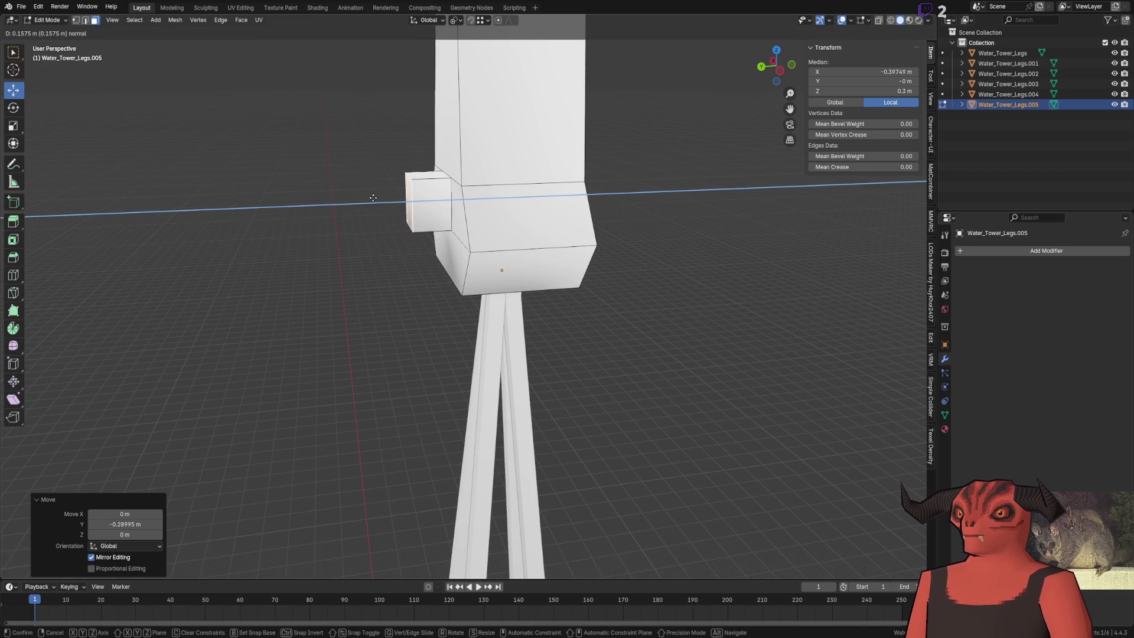
click(379, 199)
key(ctrl+s)
key(alt+Tab)
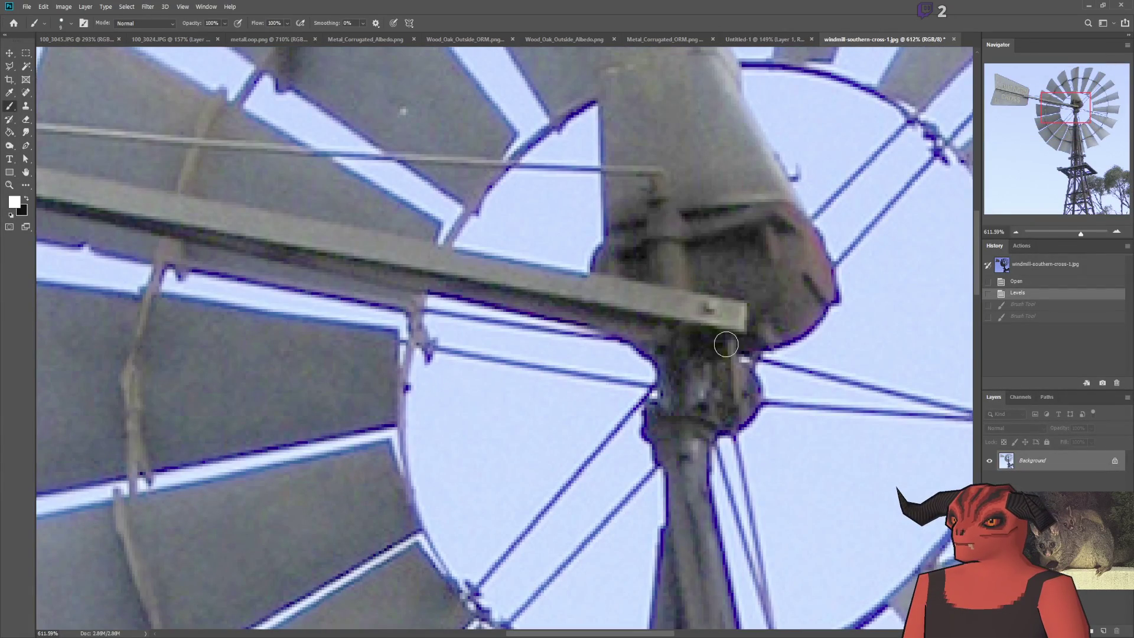
drag(732, 322, 590, 312)
scroll(797, 287, down, 3)
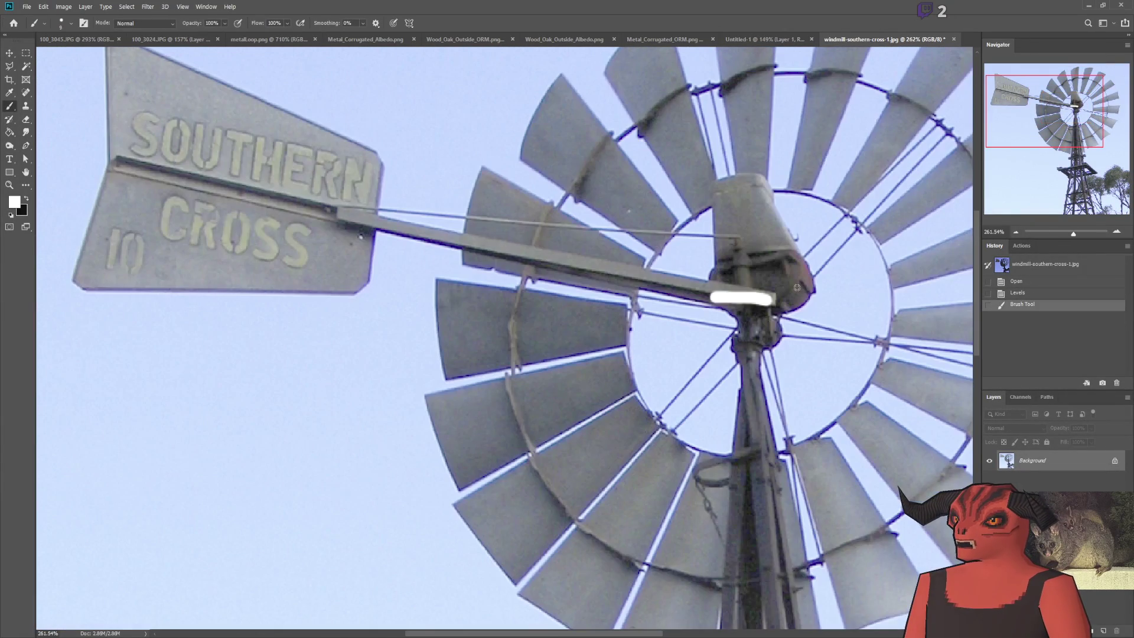
key(ctrl+z)
scroll(788, 274, down, 3)
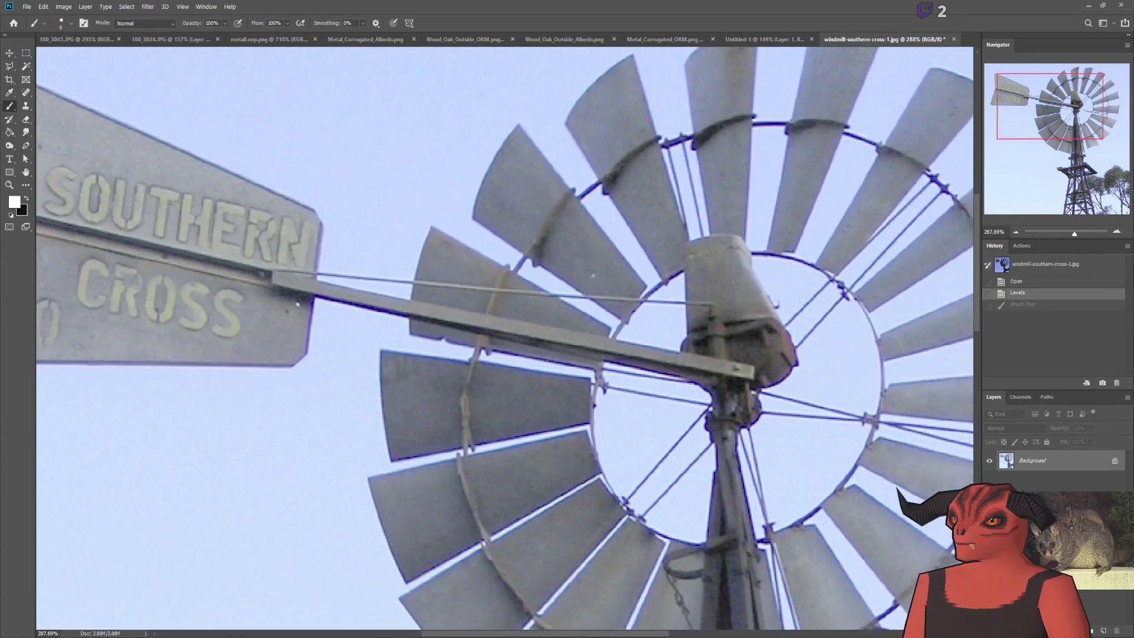
scroll(730, 353, up, 2)
drag(743, 338, 741, 336)
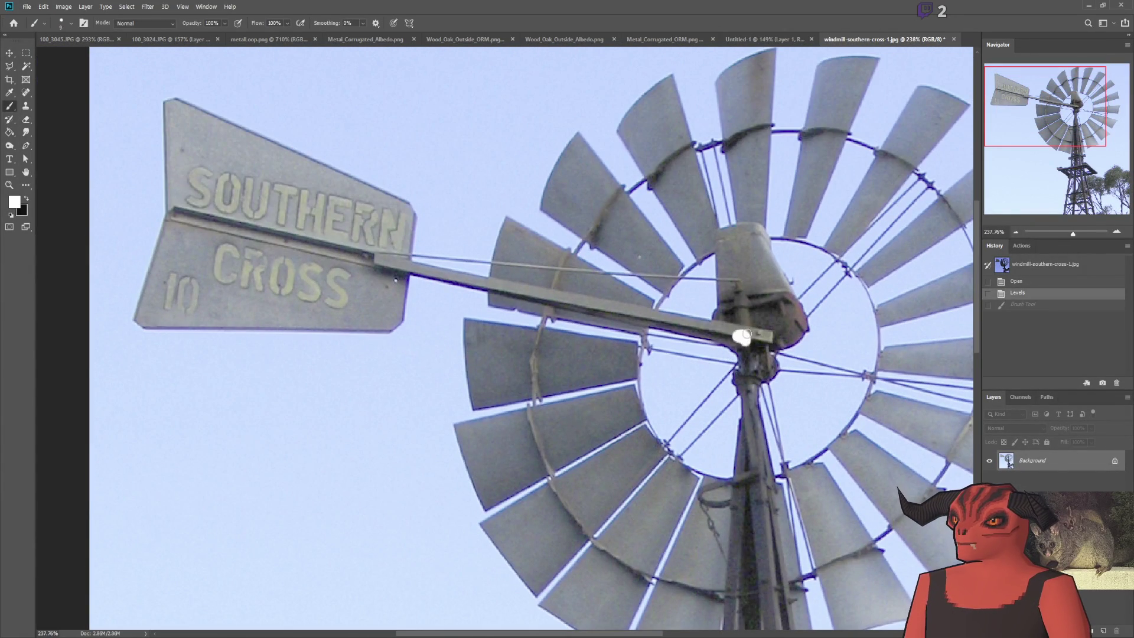
key(ctrl+z)
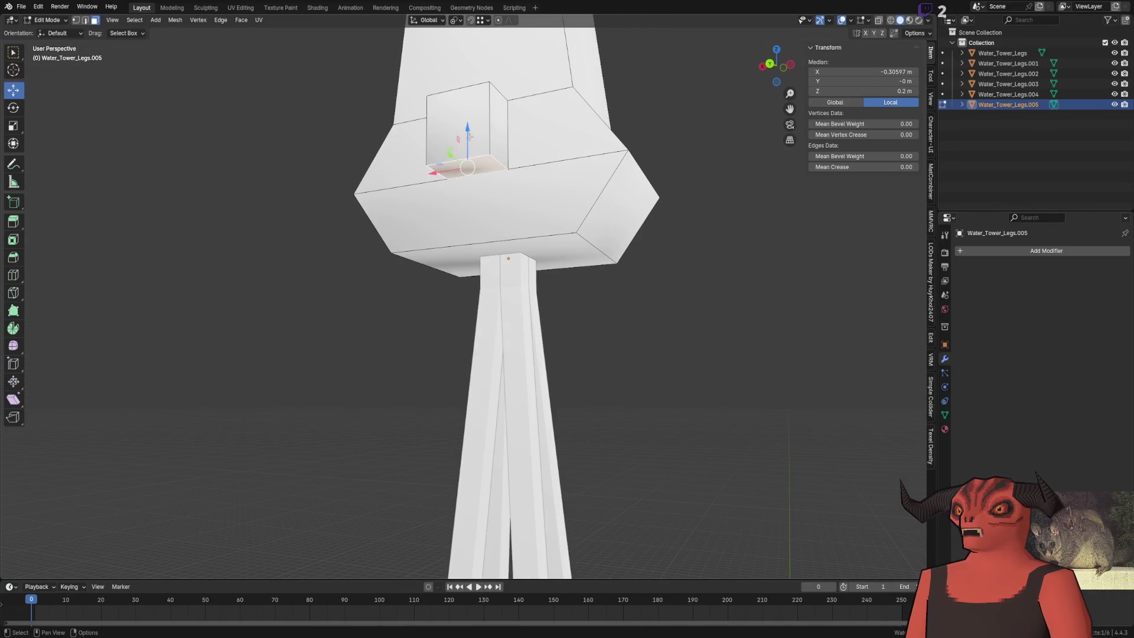
Step: Move the side box face along Z to form the tall vane, entering the exact Z distance in the redo panel
key(e)
click(598, 250)
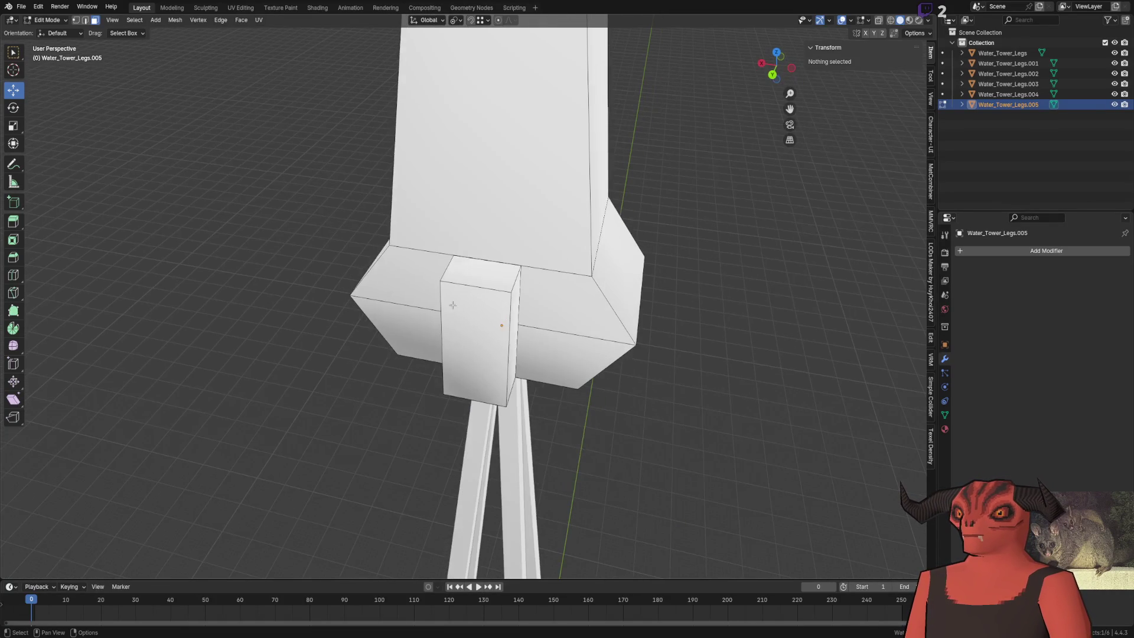
scroll(460, 268, down, 4)
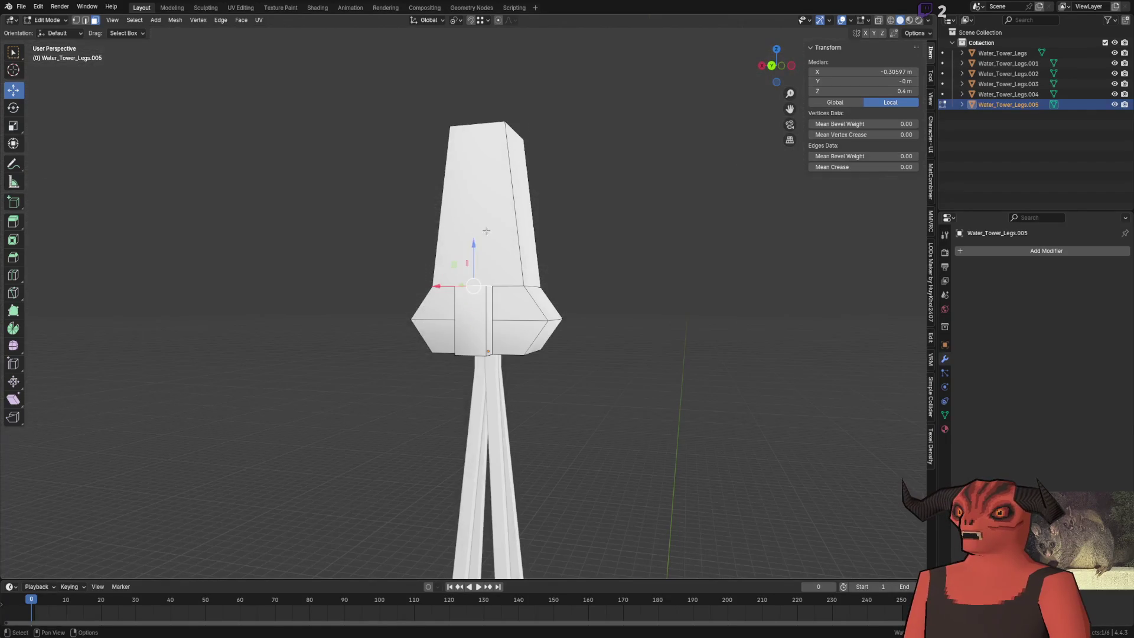
click(477, 204)
click(118, 534)
key(Return)
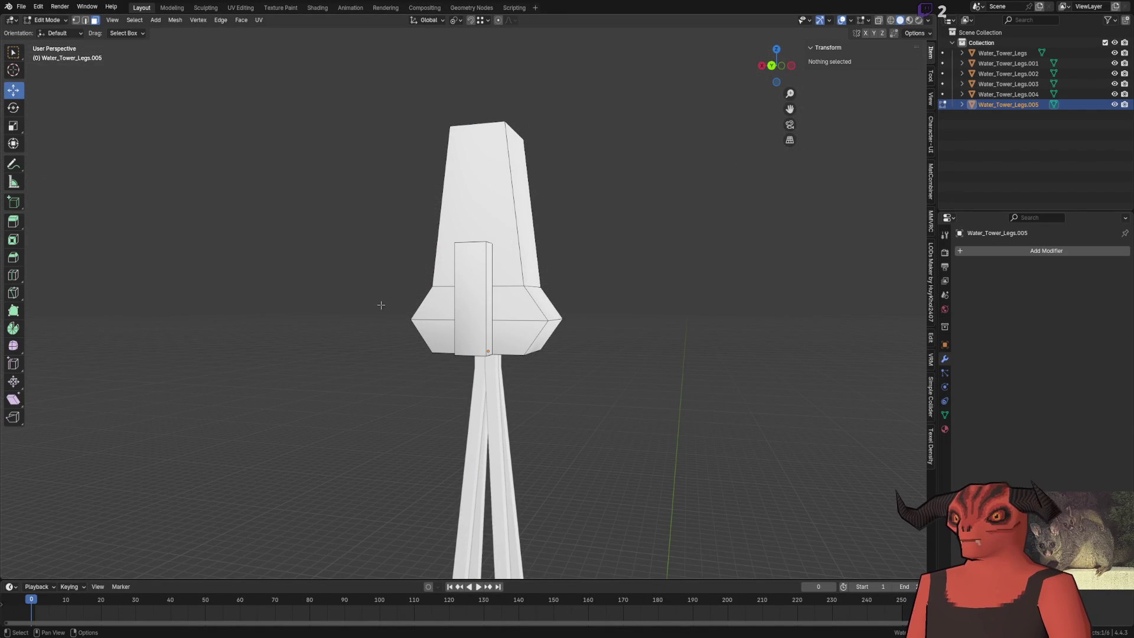
Step: Duplicate the vane's tall side face in place
key(Tab)
key(Tab)
scroll(413, 233, down, 5)
scroll(357, 275, up, 10)
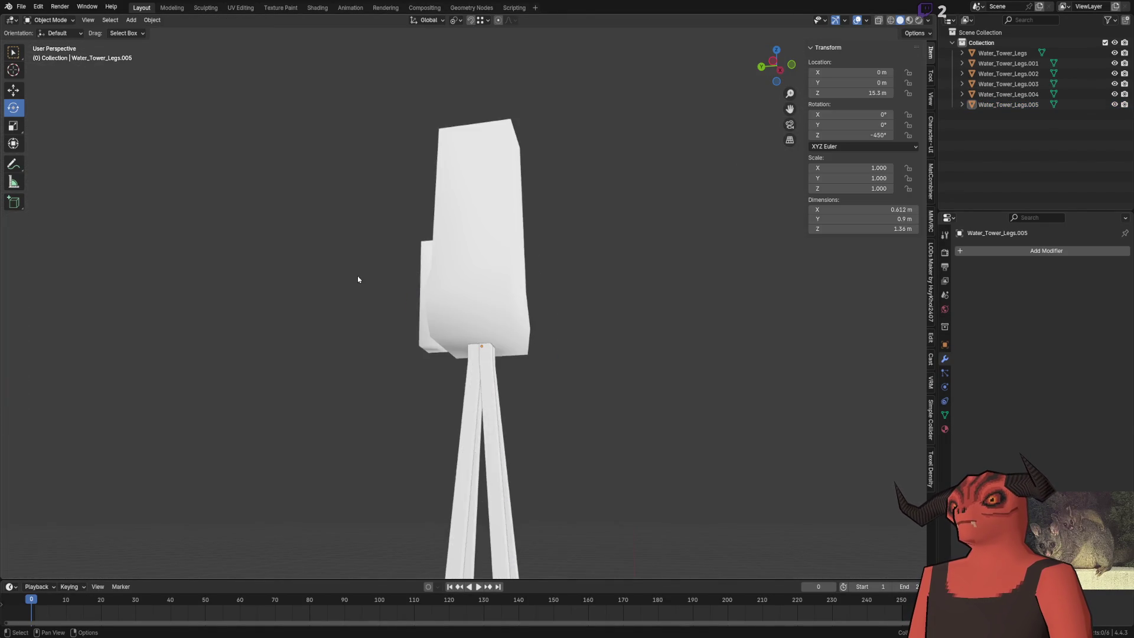
scroll(478, 314, down, 5)
scroll(423, 315, up, 6)
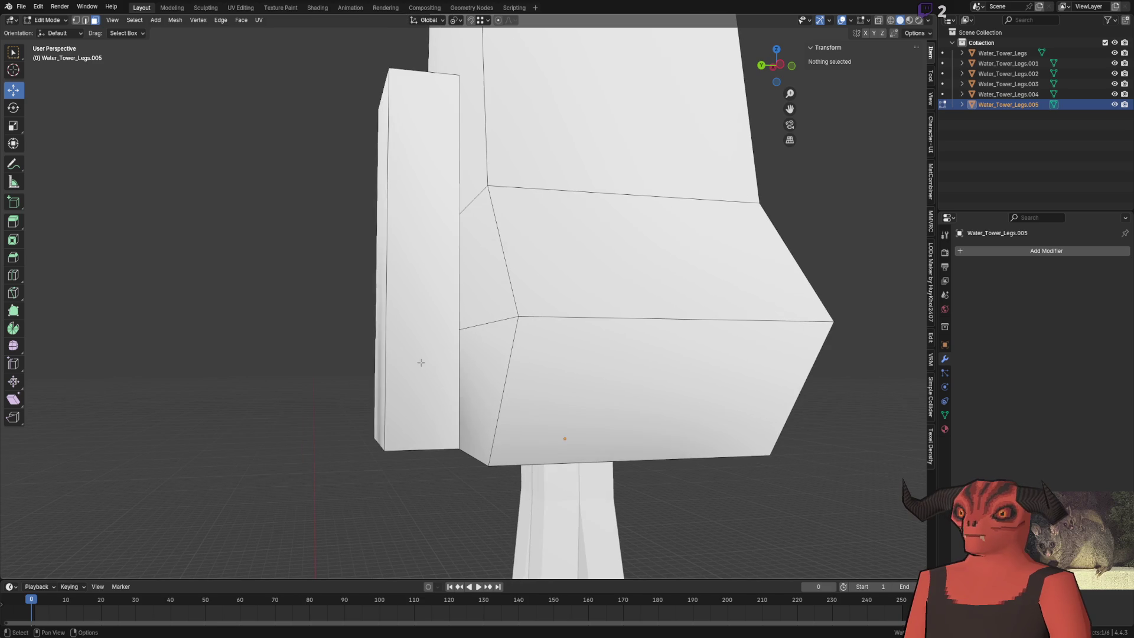
click(391, 232)
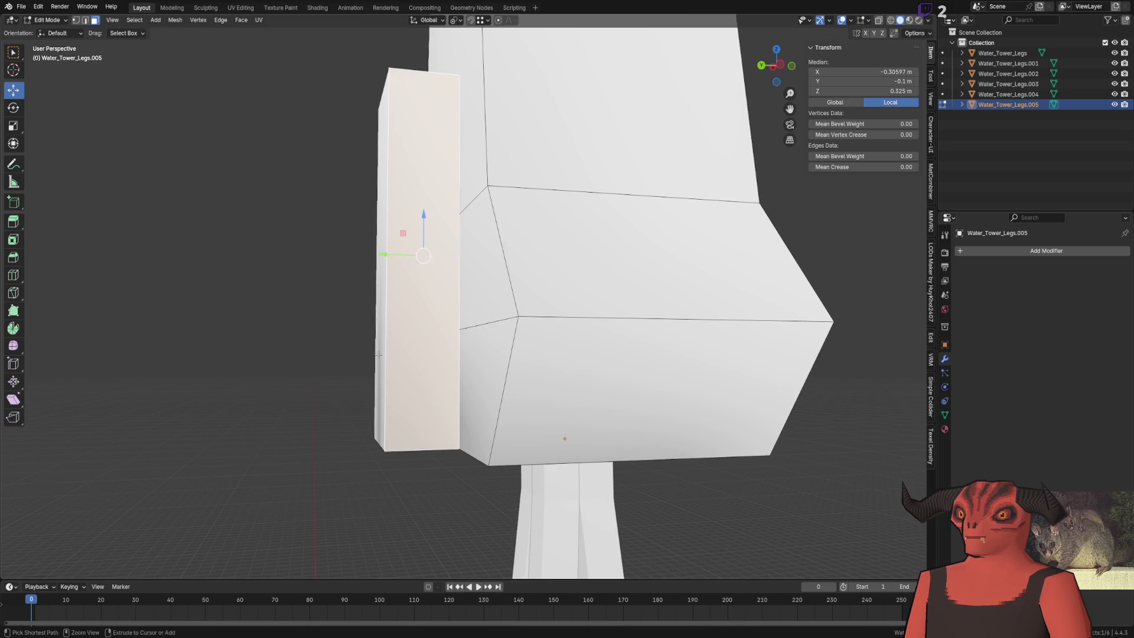
key(shift+d)
key(Escape)
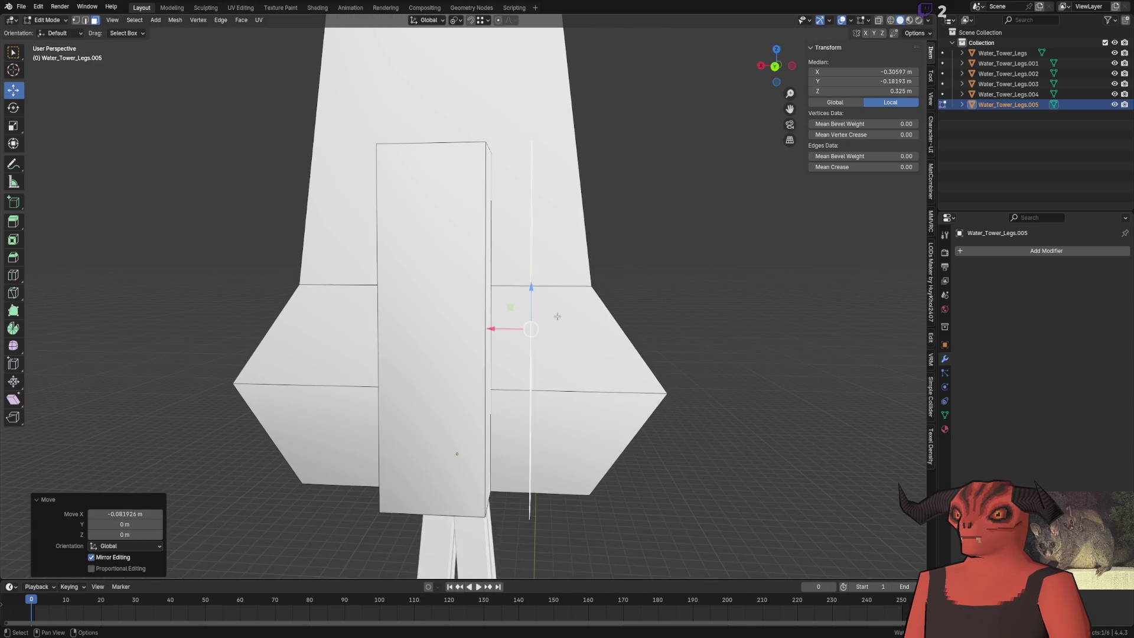
Step: Lower the duplicate face's top edge to 0.128 m, making a small square panel
key(2)
click(483, 170)
key(g)
key(z)
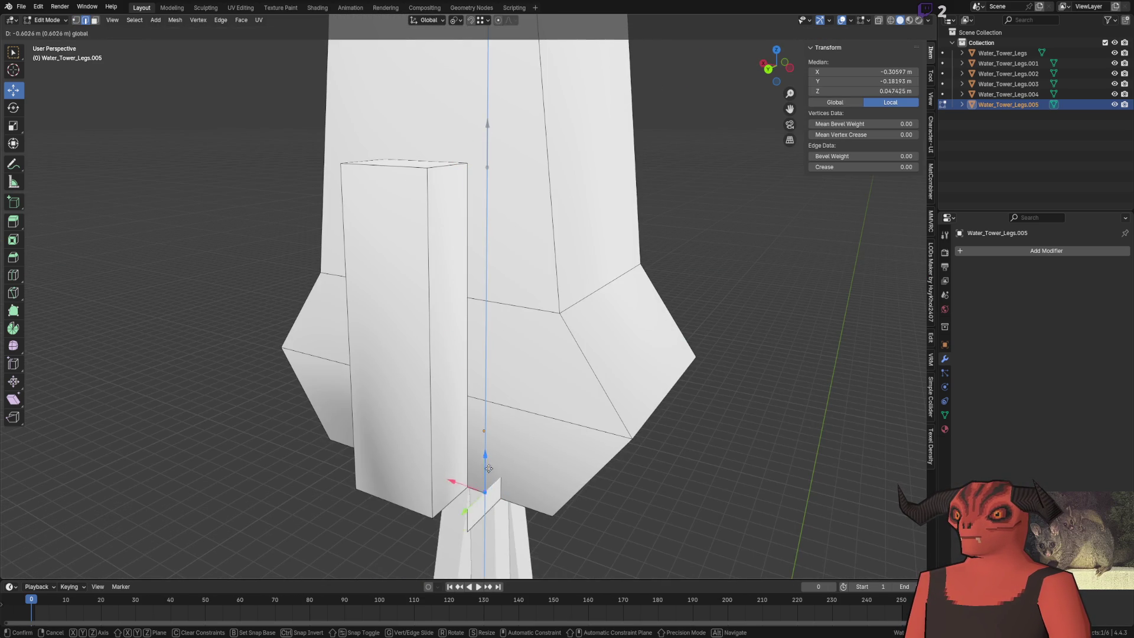
click(501, 499)
key(g)
key(z)
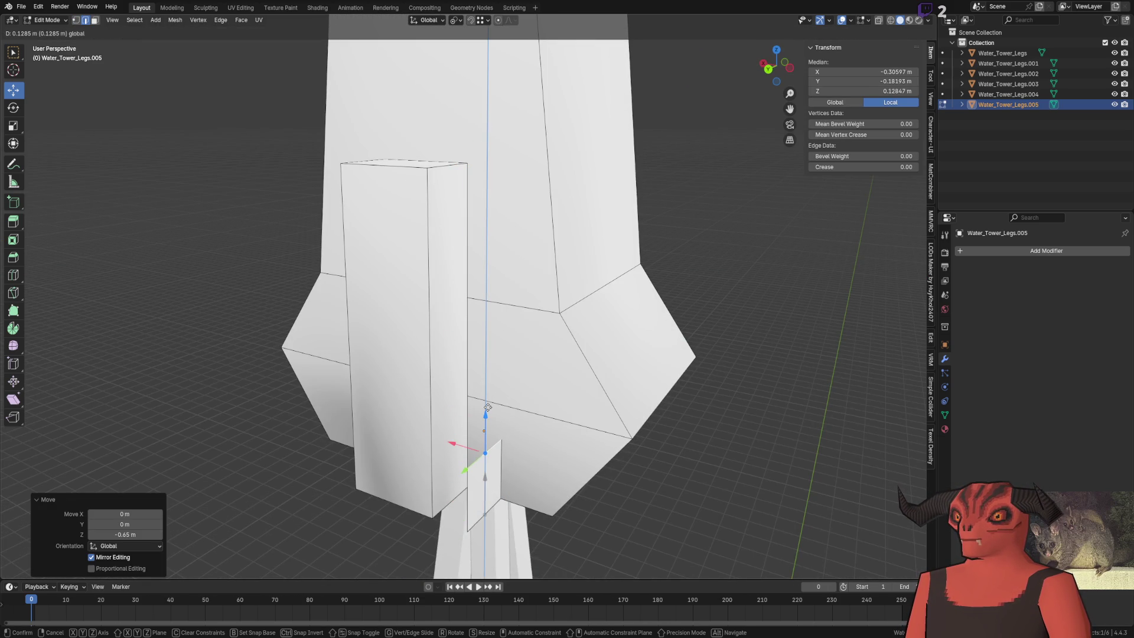
click(485, 414)
click(141, 534)
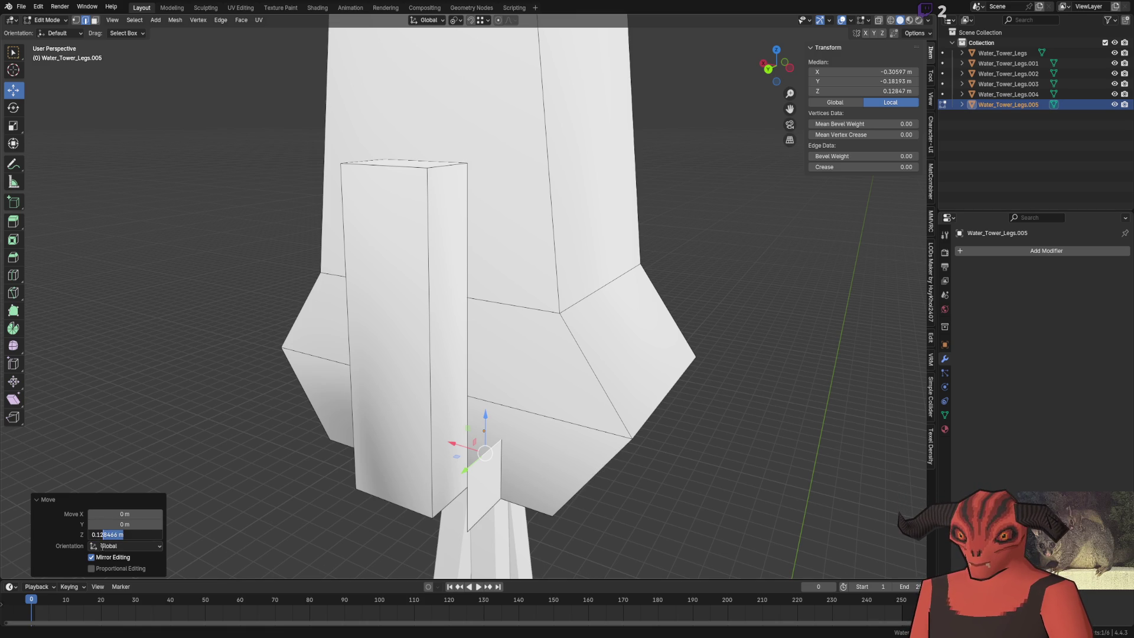
key(Return)
Step: In a straight side view of the head, move the small square's left edge along Y
click(342, 399)
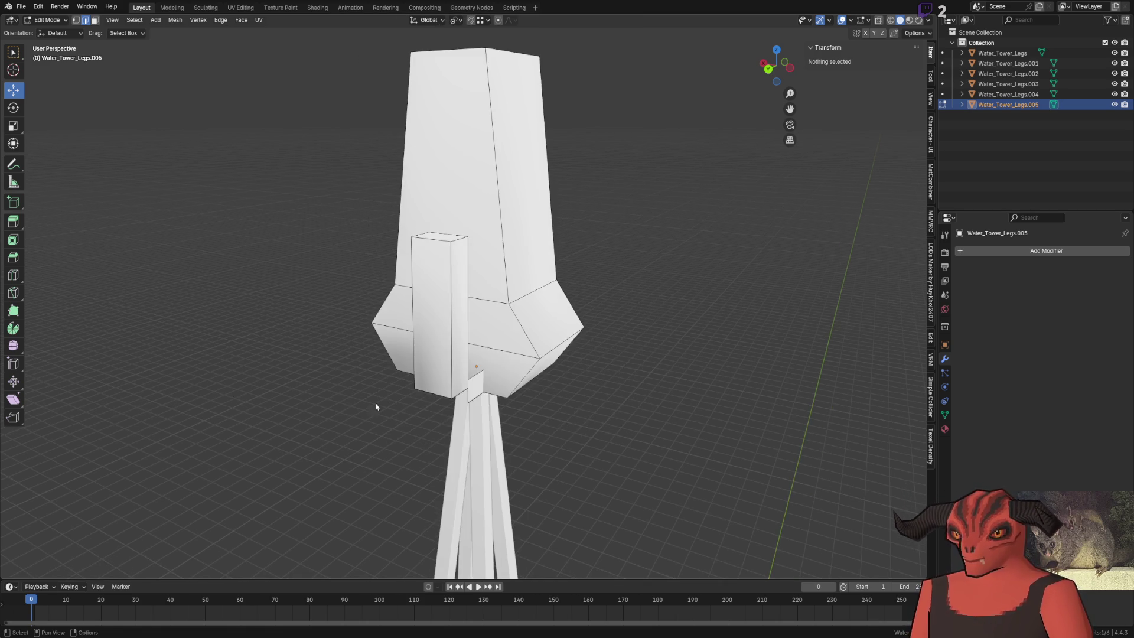
scroll(497, 288, up, 5)
drag(777, 65, 791, 70)
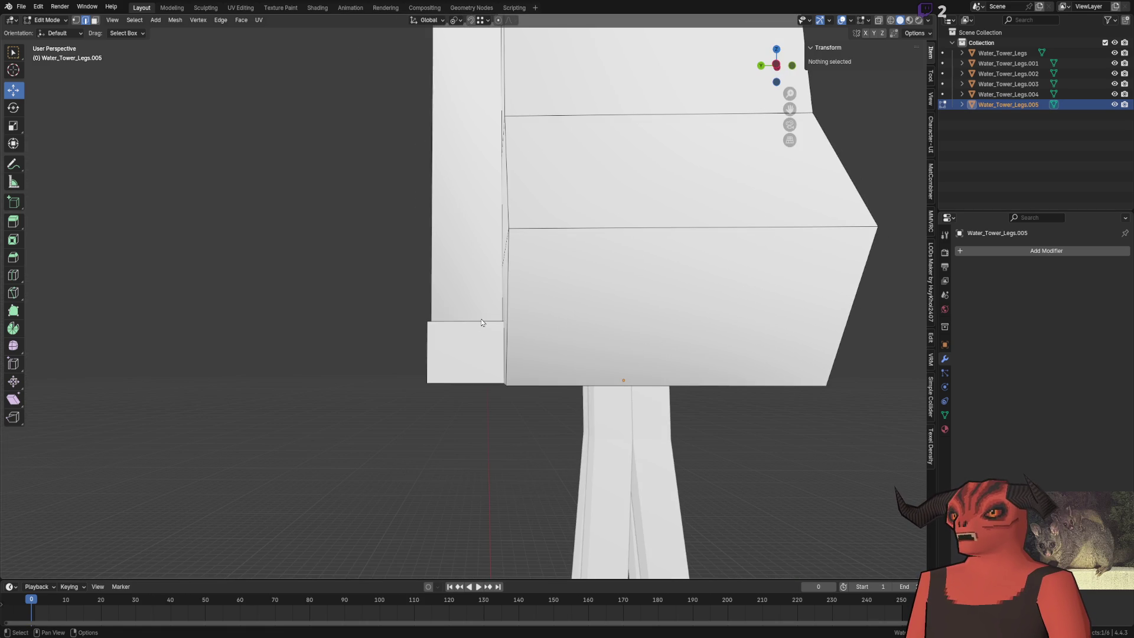
click(444, 377)
key(g)
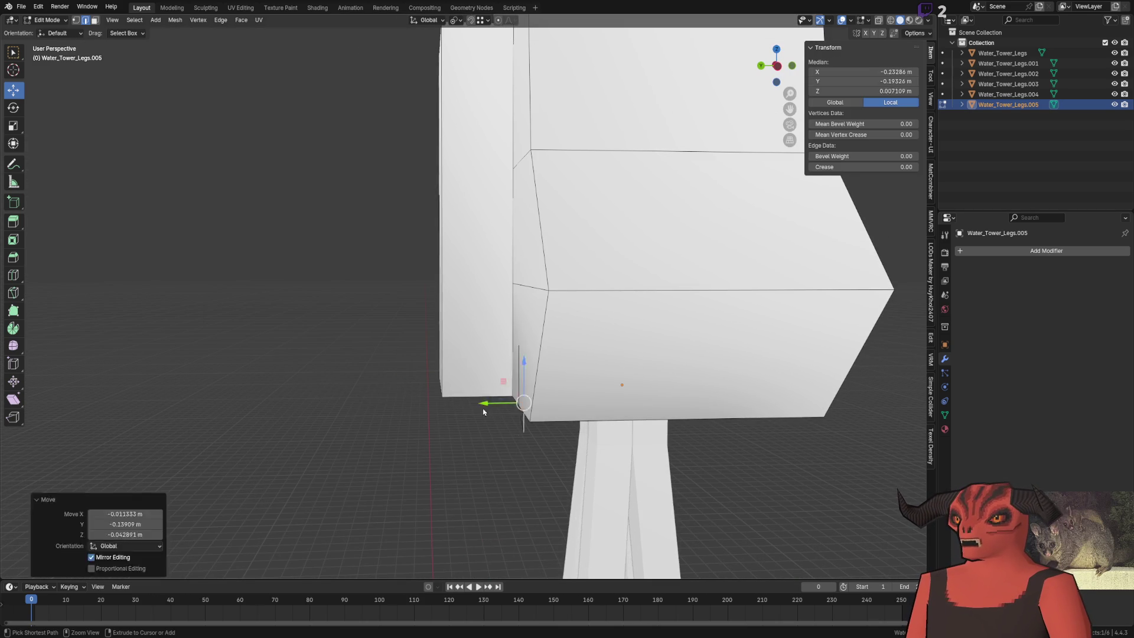